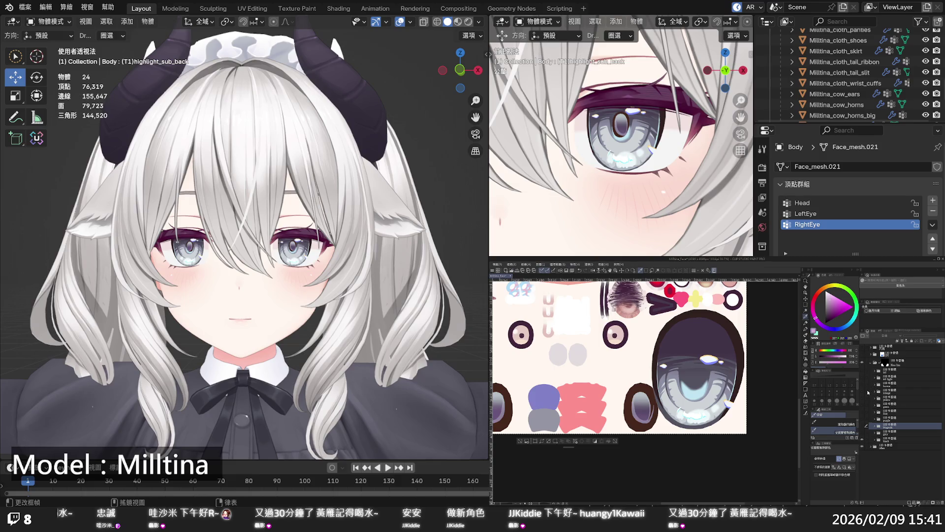
Make the yellow iris colour folder visible in place of the grey-blue one
click(863, 400)
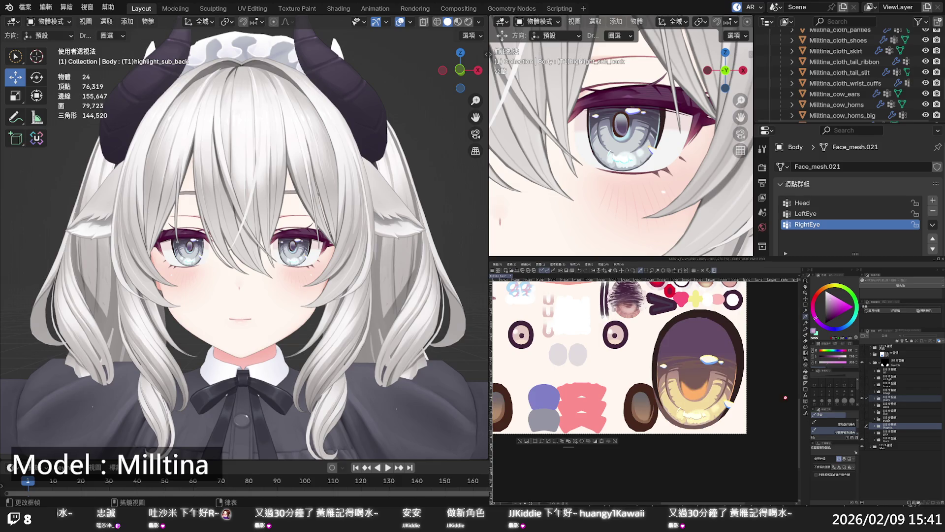
scroll(748, 395, down, 1)
scroll(706, 393, down, 1)
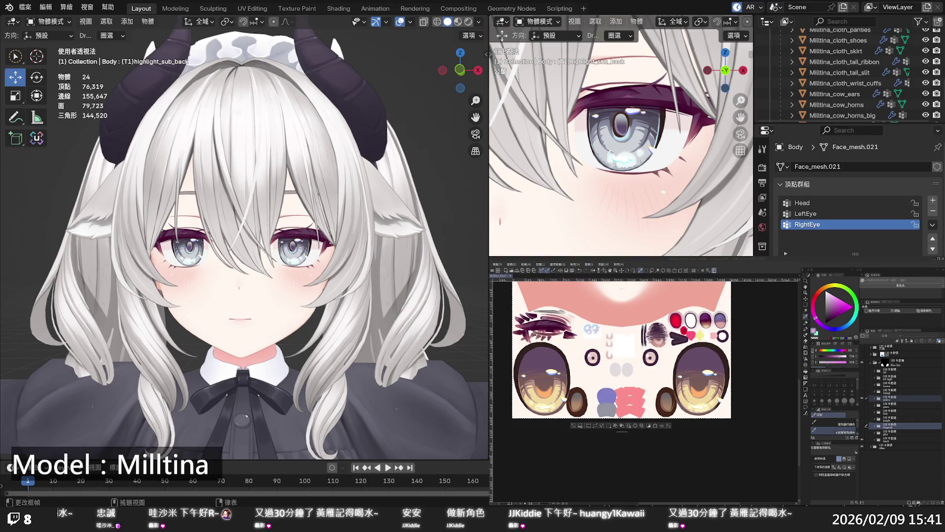
Select the orange iris layer in the yellow folder and set a deeper orange paint colour
click(875, 400)
scroll(880, 443, down, 5)
scroll(881, 454, down, 1)
click(881, 456)
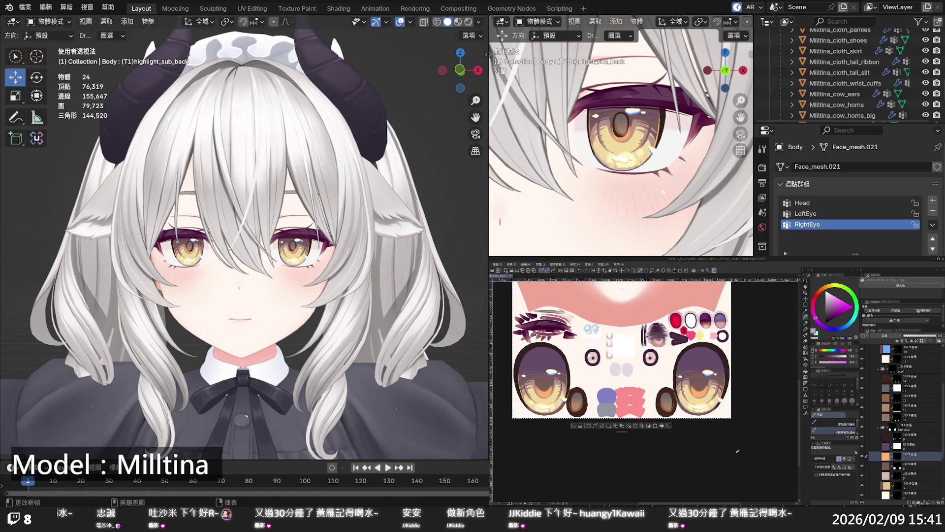
click(827, 287)
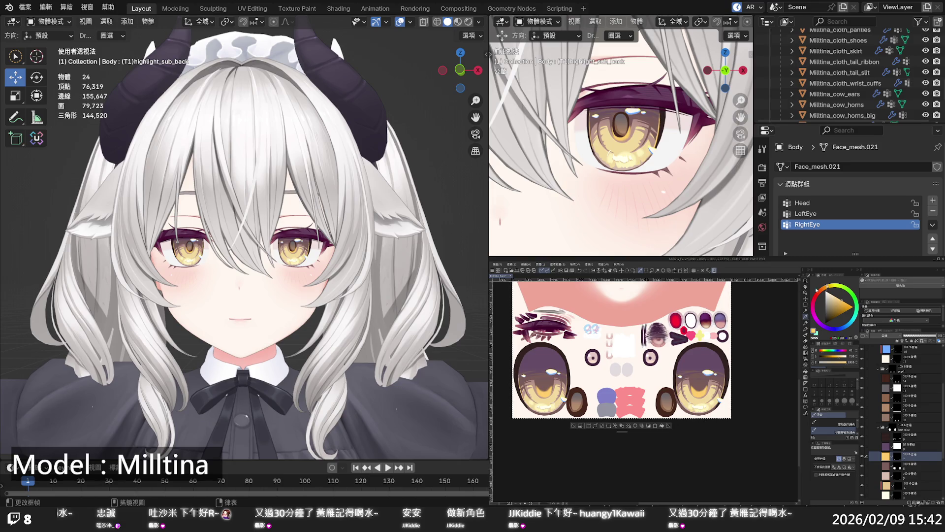
drag(826, 285, 846, 299)
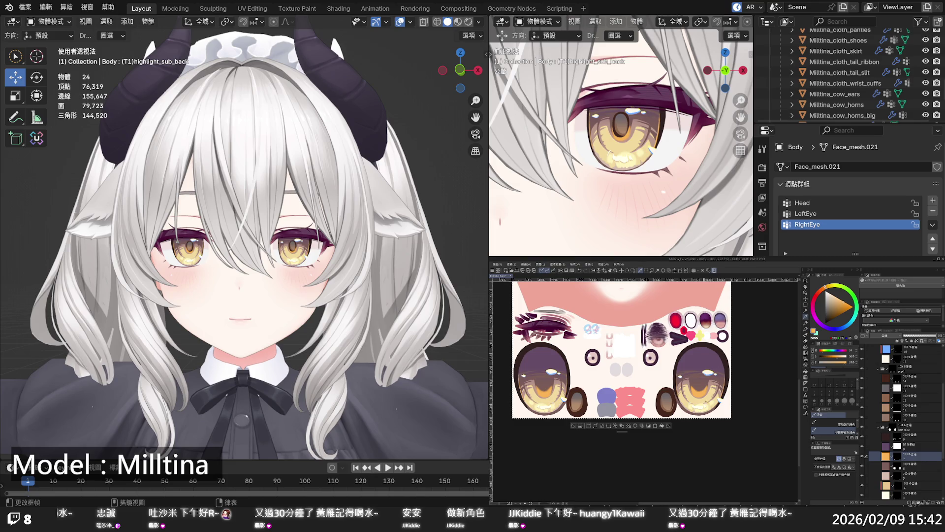
Fill the beige iris layer with a lighter yellow sampled from the iris, then fine-tune the hue
scroll(699, 384, up, 2)
scroll(699, 384, up, 3)
scroll(699, 384, up, 2)
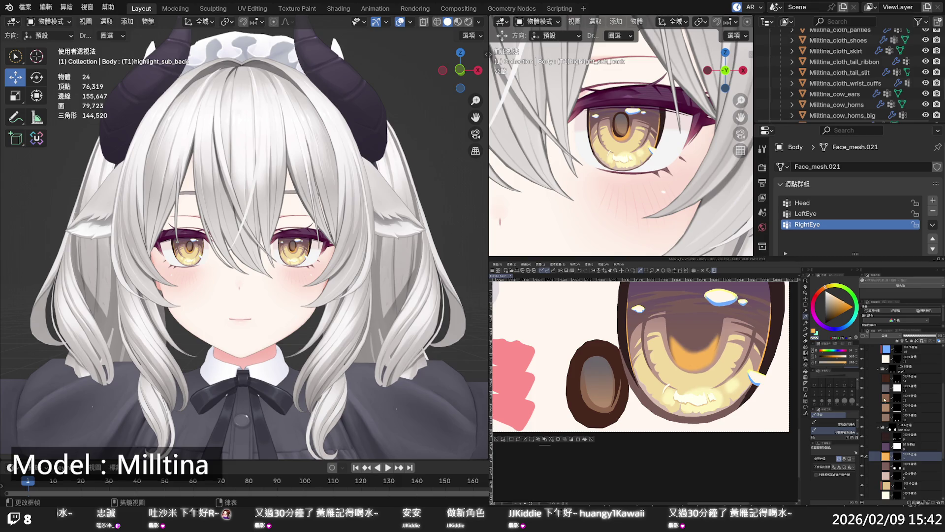
click(885, 486)
alt+click(704, 397)
drag(834, 289, 832, 294)
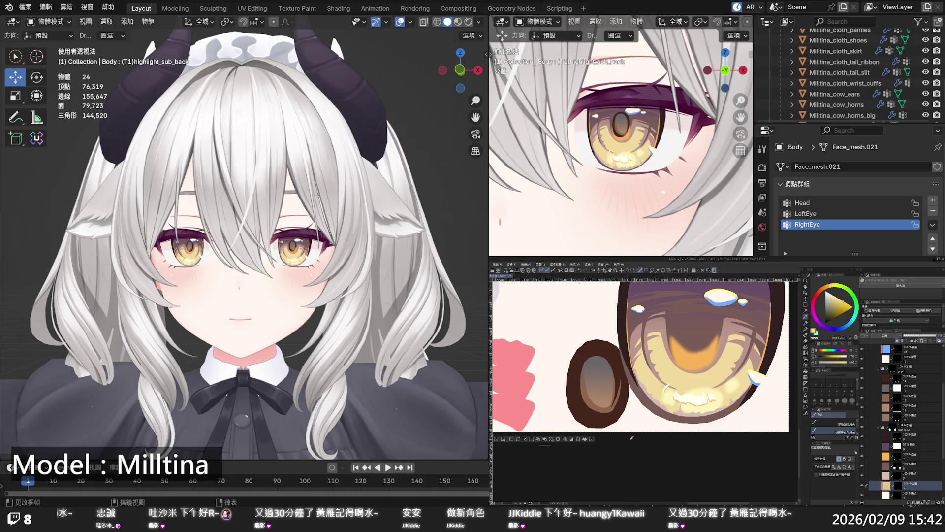
click(584, 438)
drag(841, 299, 838, 300)
drag(822, 350, 821, 350)
drag(831, 291, 826, 287)
Fill the base color layer with a more saturated yellow for the lower iris
scroll(876, 466, down, 5)
click(901, 461)
alt+click(696, 381)
click(831, 285)
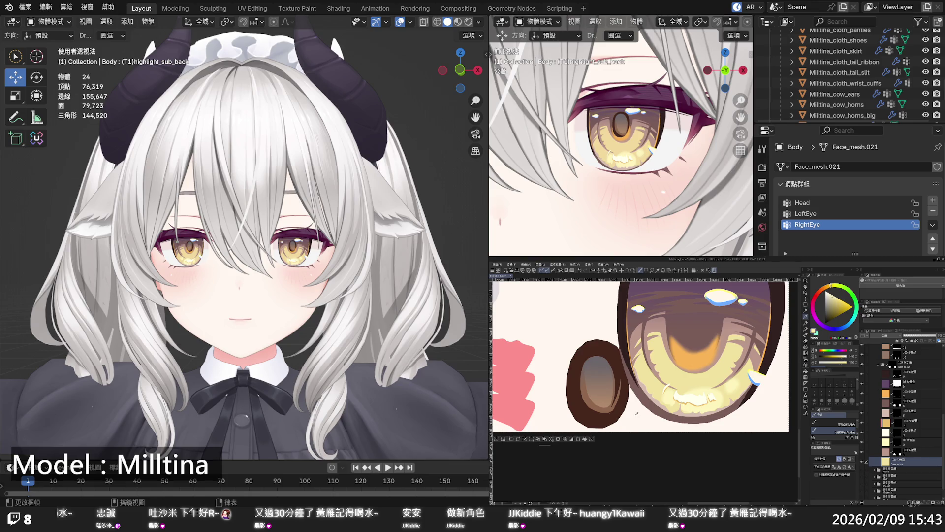
click(584, 440)
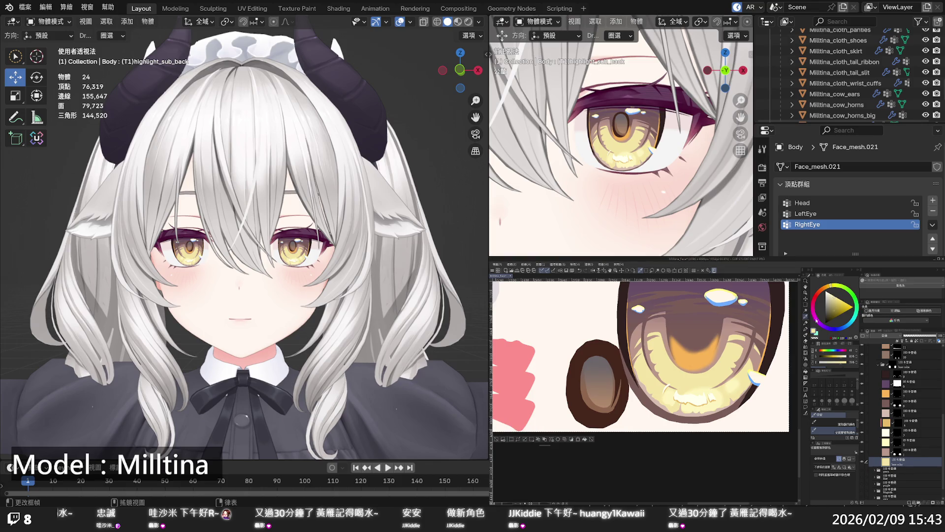
Compare the iris line layer hidden and shown, and undo a trial yellow fill on the lower iris
click(889, 450)
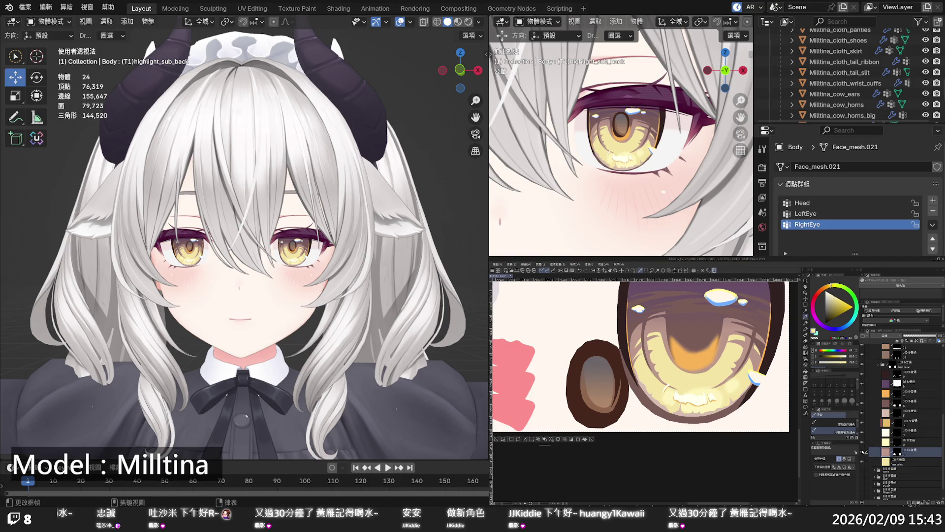
click(863, 451)
click(862, 451)
click(665, 337)
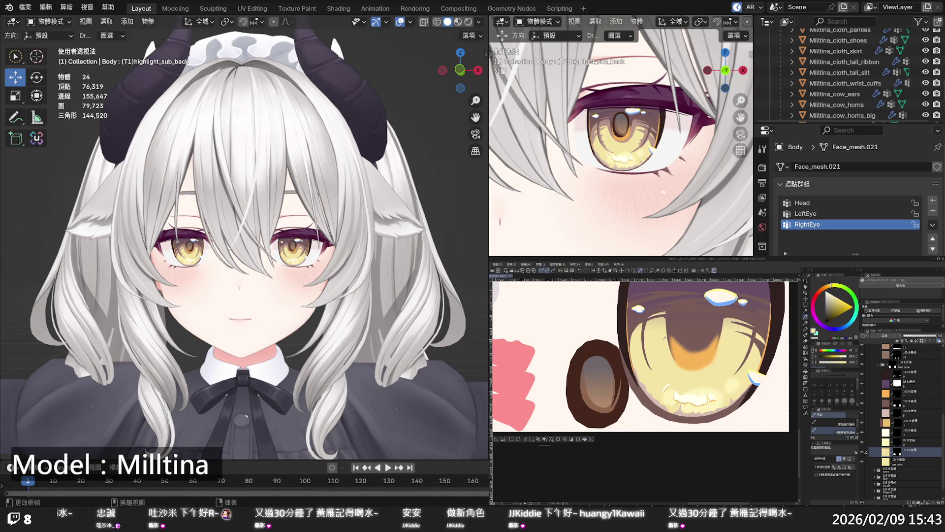
click(587, 439)
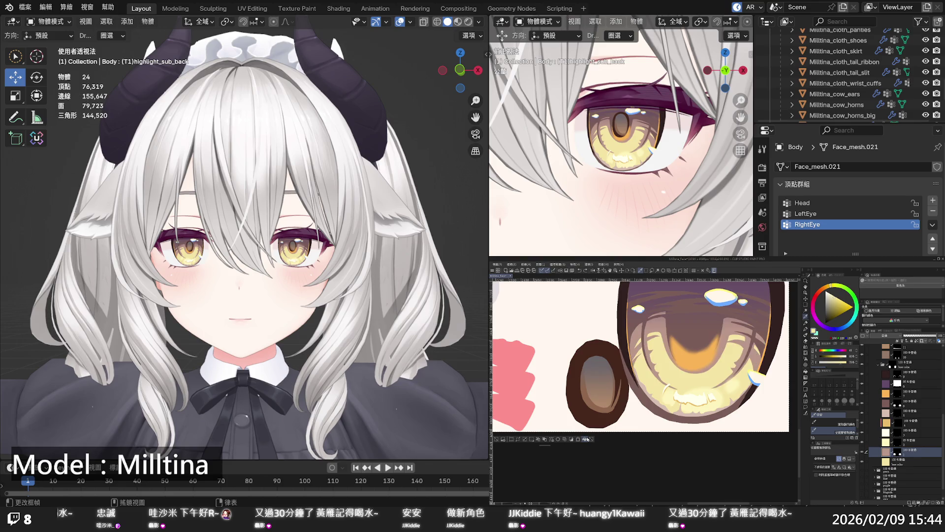
Refill the lower iris with an orange-brown tone shifted from a brown-grey sample
alt+click(663, 326)
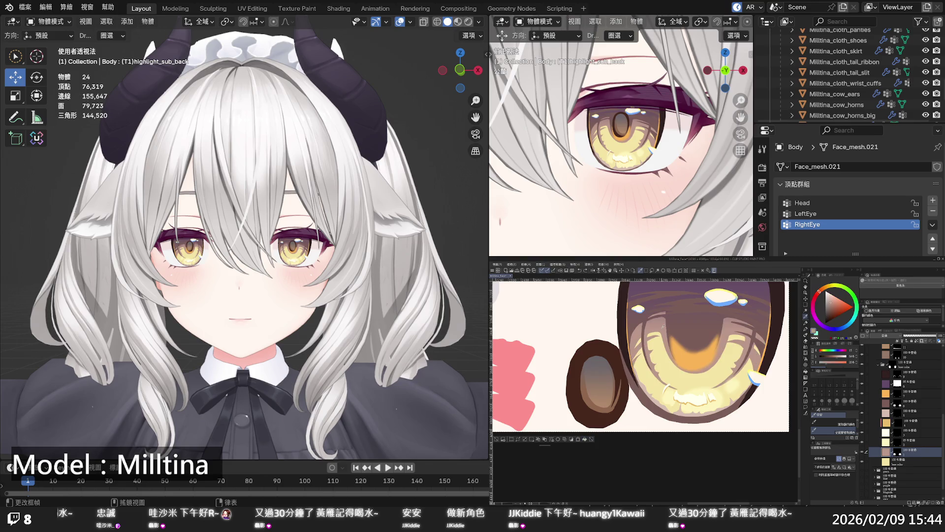
click(827, 290)
click(585, 439)
click(879, 366)
click(879, 389)
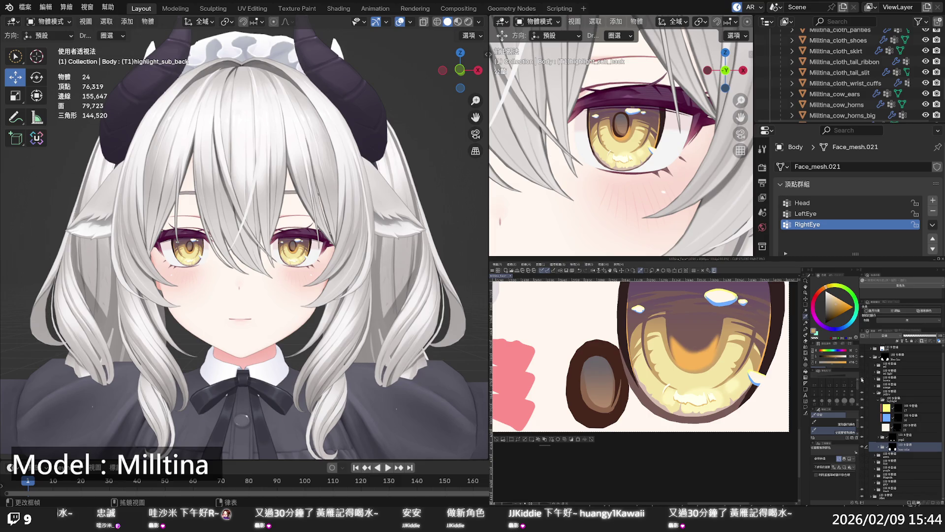
click(861, 379)
click(862, 380)
click(862, 380)
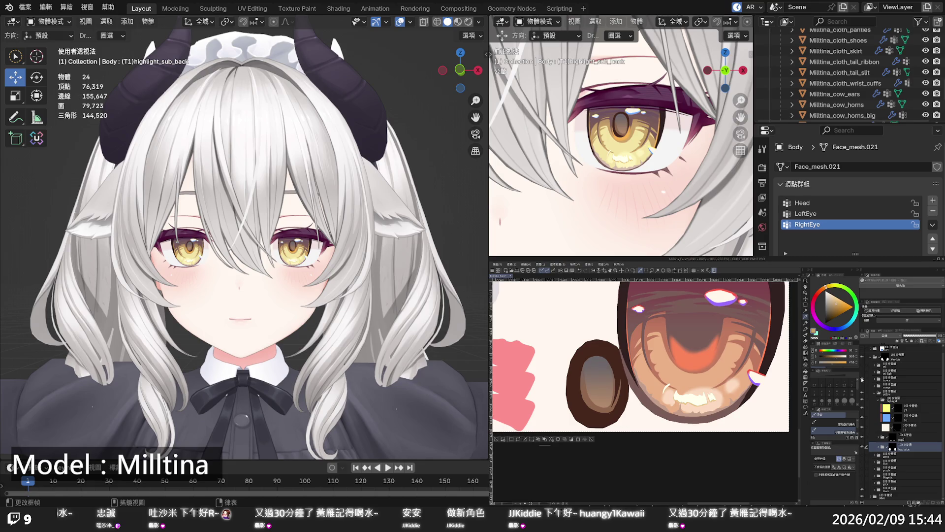
click(862, 379)
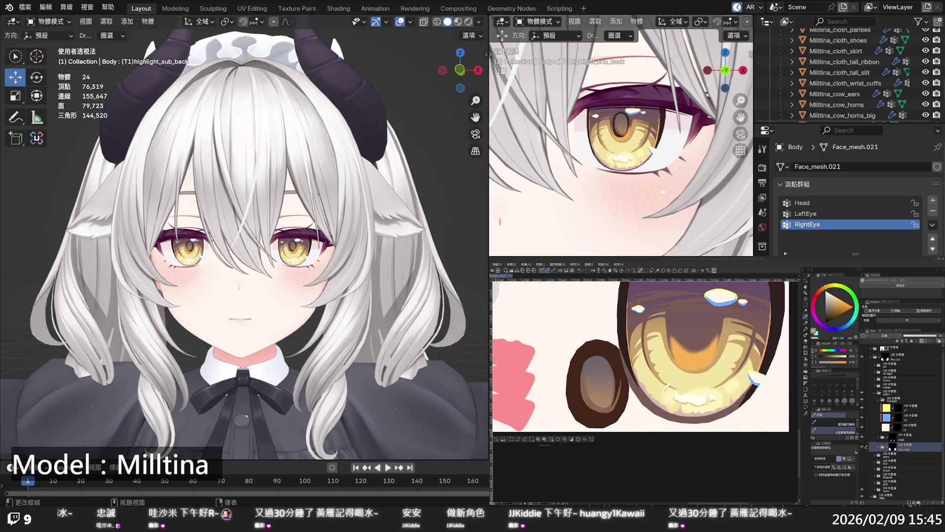
scroll(244, 244, down, 3)
scroll(244, 243, down, 3)
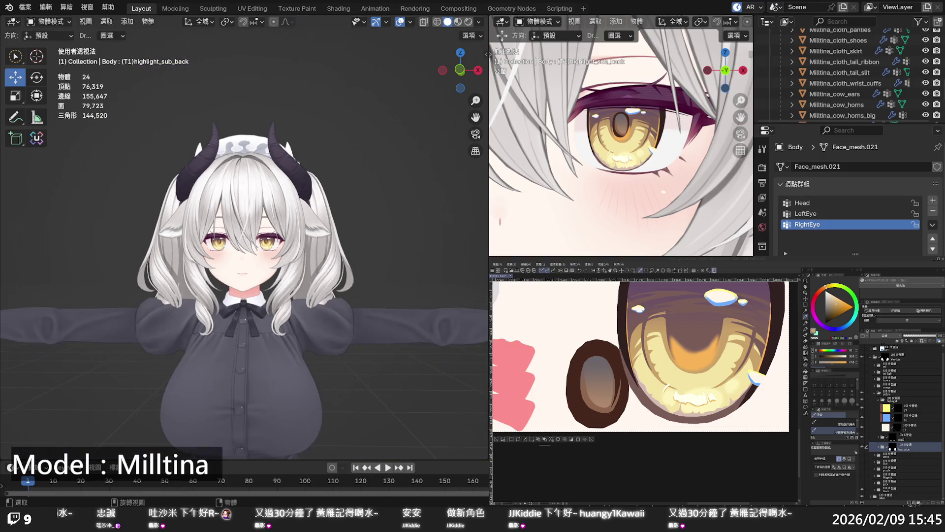
scroll(245, 244, down, 3)
scroll(244, 244, up, 2)
scroll(245, 243, up, 2)
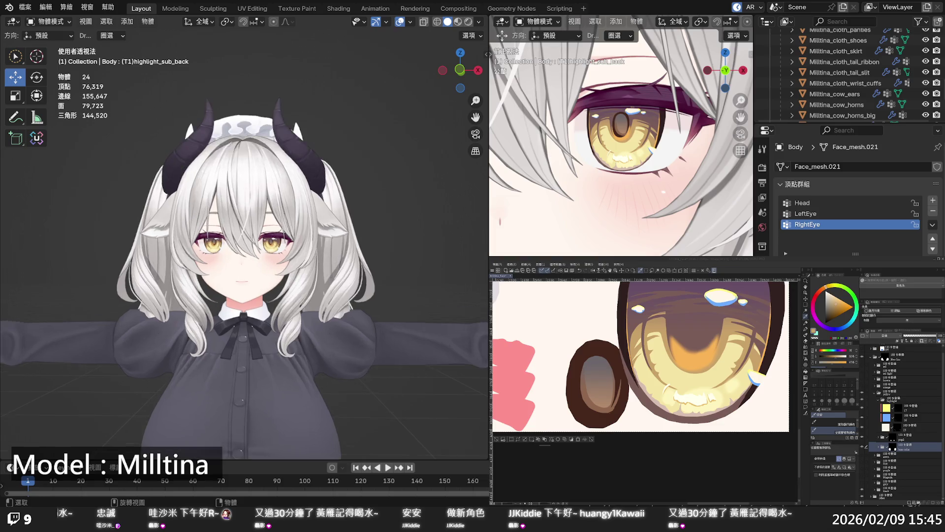
scroll(245, 244, up, 3)
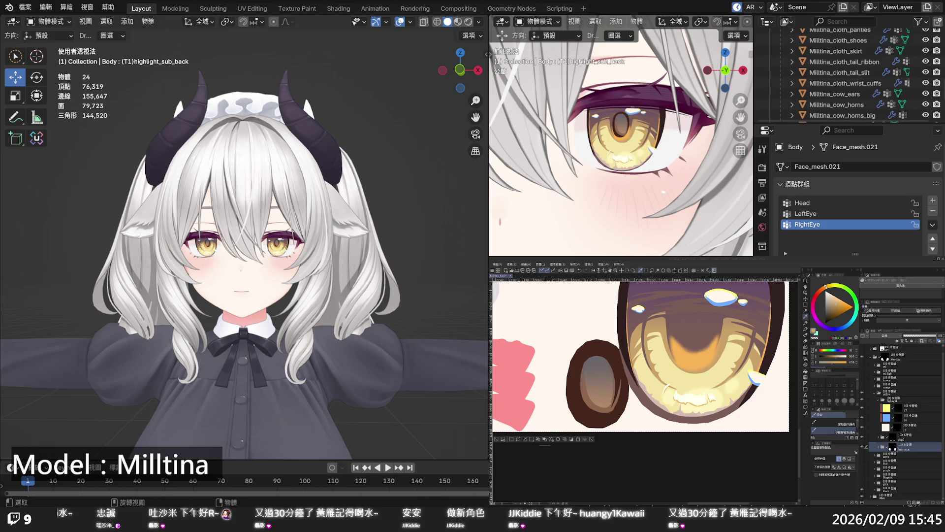
Collapse and hide the yellow folder and show the blue-purple iris colour folder
click(790, 347)
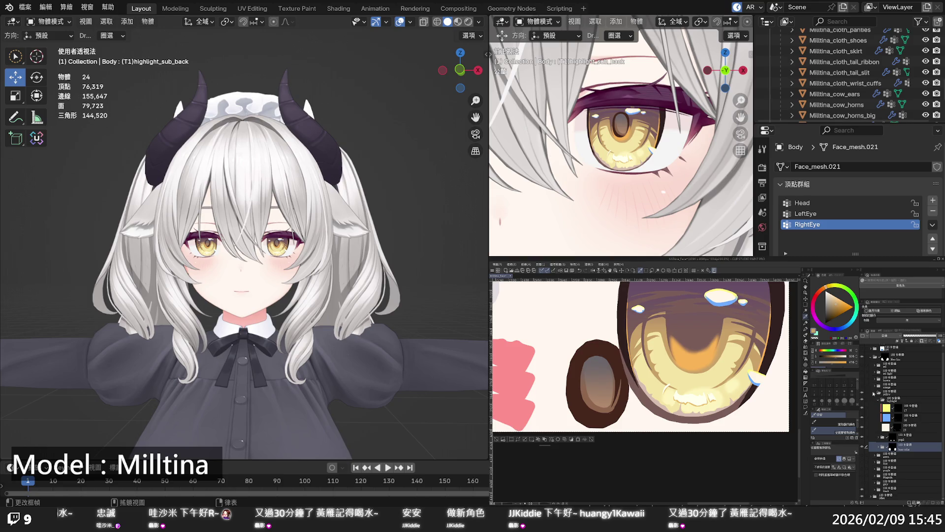
click(875, 393)
click(863, 404)
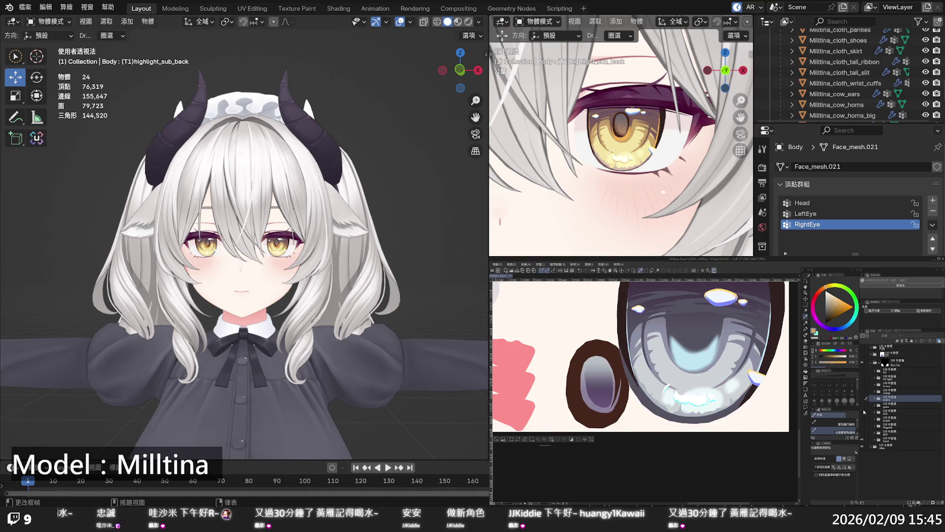
click(864, 411)
click(864, 412)
click(863, 413)
Expand the pupil and base color folders and toggle a numbered eye-area layer to check it
scroll(727, 397, down, 1)
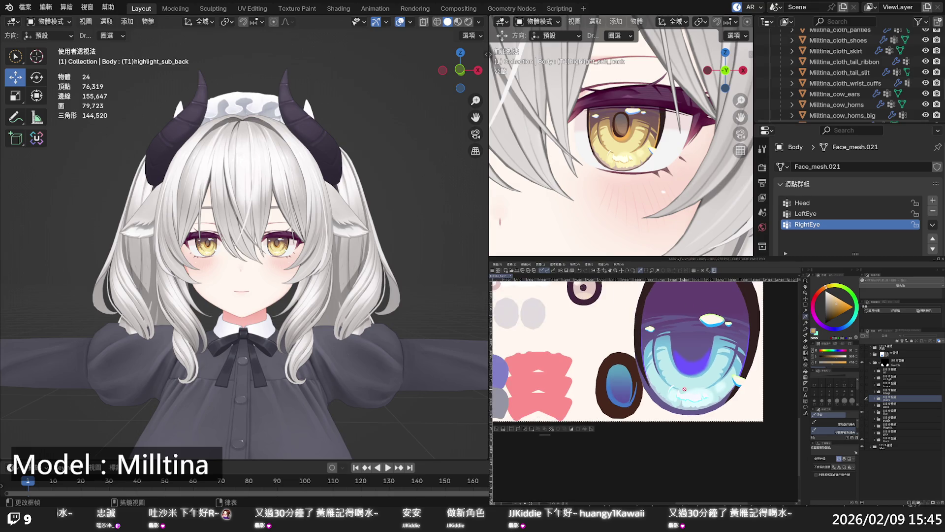
scroll(709, 376, down, 1)
scroll(695, 358, down, 1)
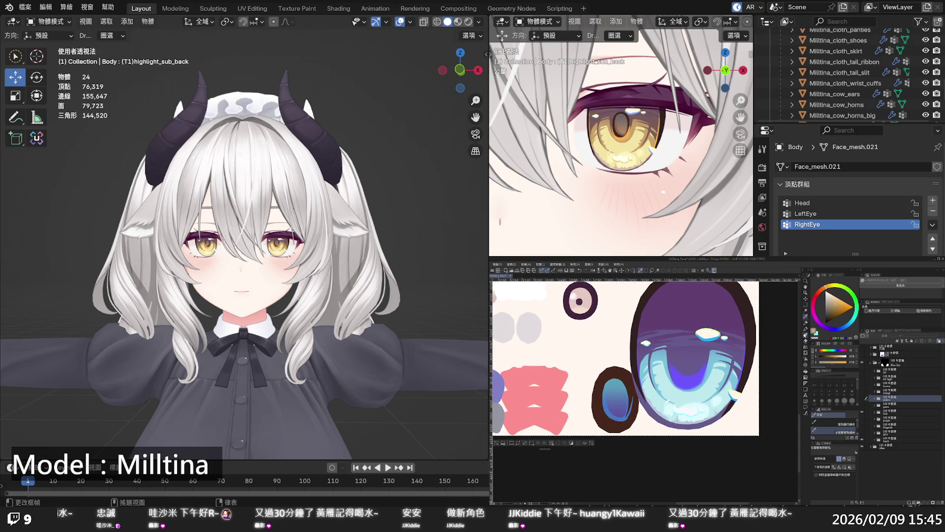
click(806, 316)
click(875, 410)
scroll(886, 431, down, 5)
click(889, 425)
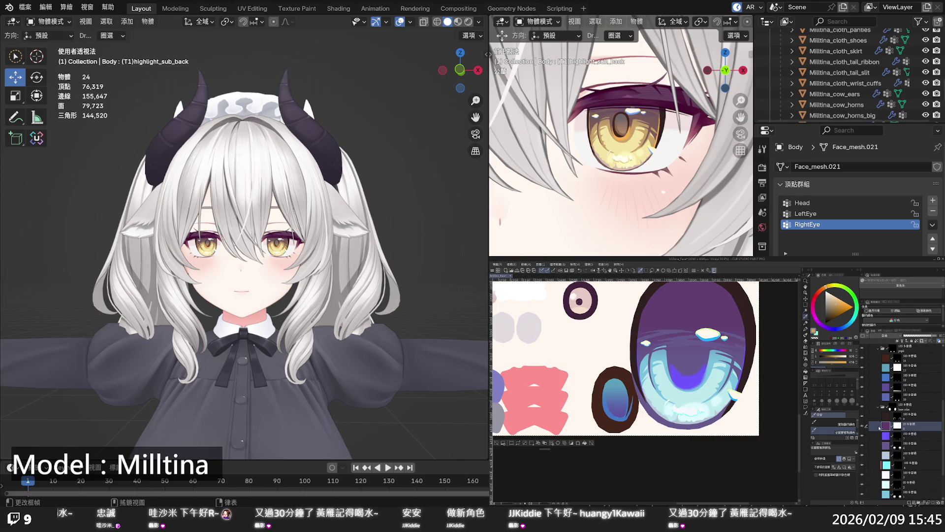
click(862, 426)
click(861, 427)
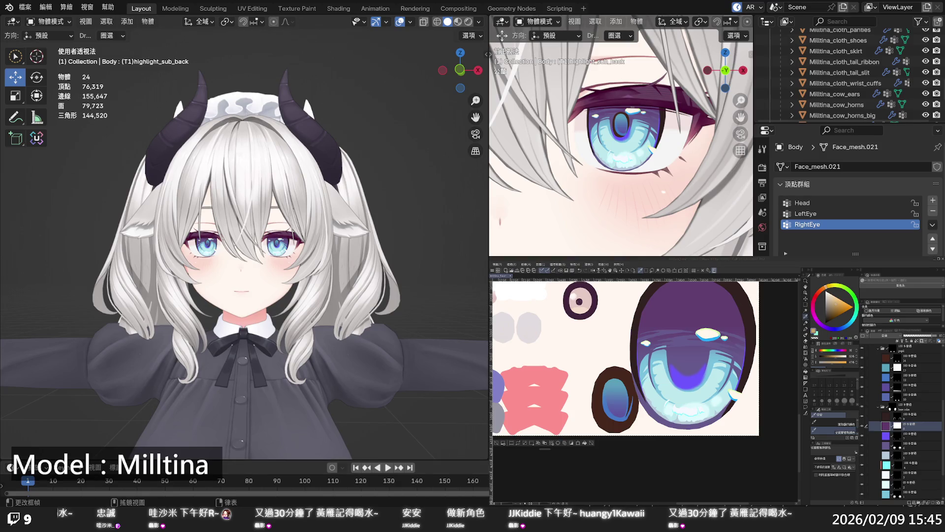
Select layer 14 and fill the brown oval iris ring with dark navy blue
click(861, 274)
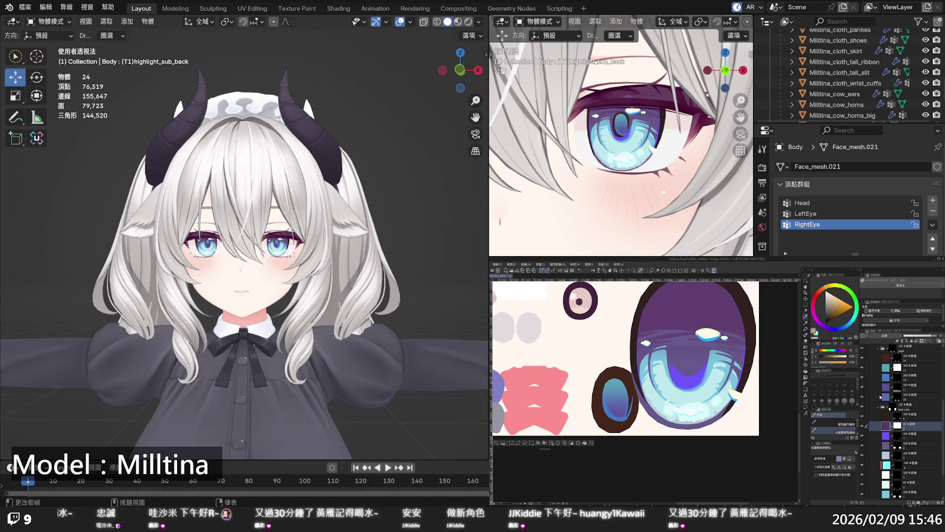
click(888, 360)
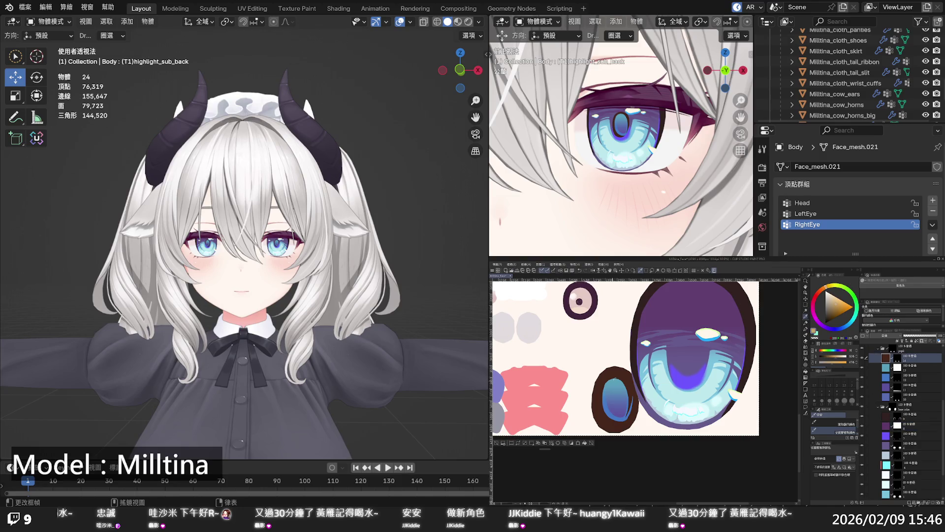
click(836, 328)
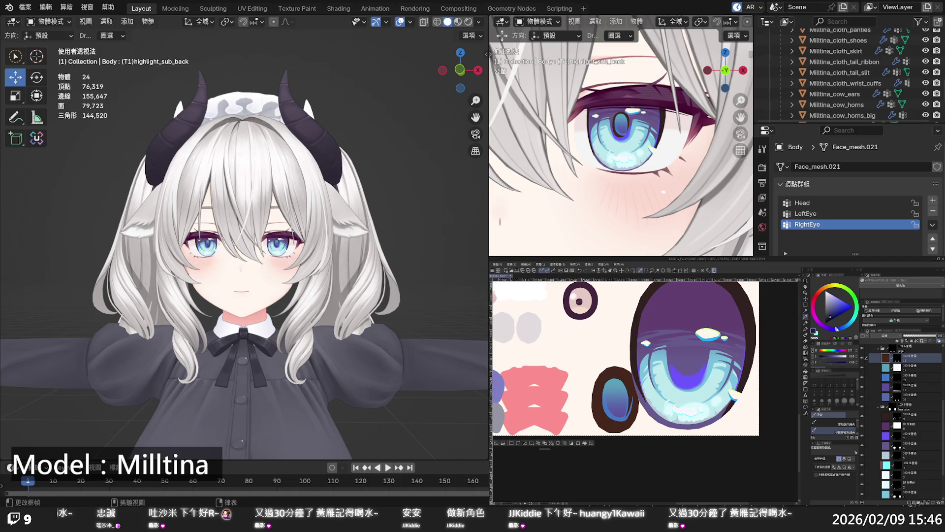
drag(832, 317, 833, 316)
click(584, 442)
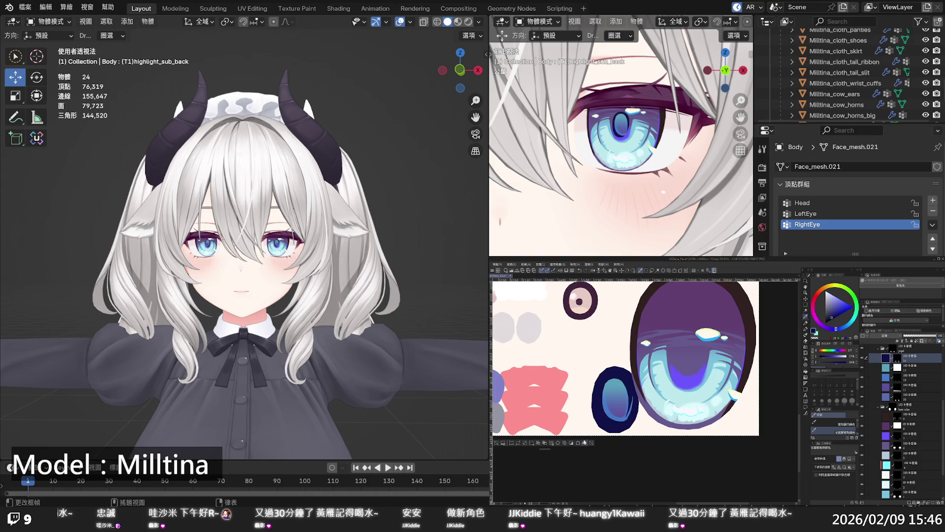
scroll(245, 236, up, 2)
Zoom onto the model's eyes and fill the purple inner iris gradient layer with cyan
scroll(244, 236, up, 3)
scroll(245, 236, up, 1)
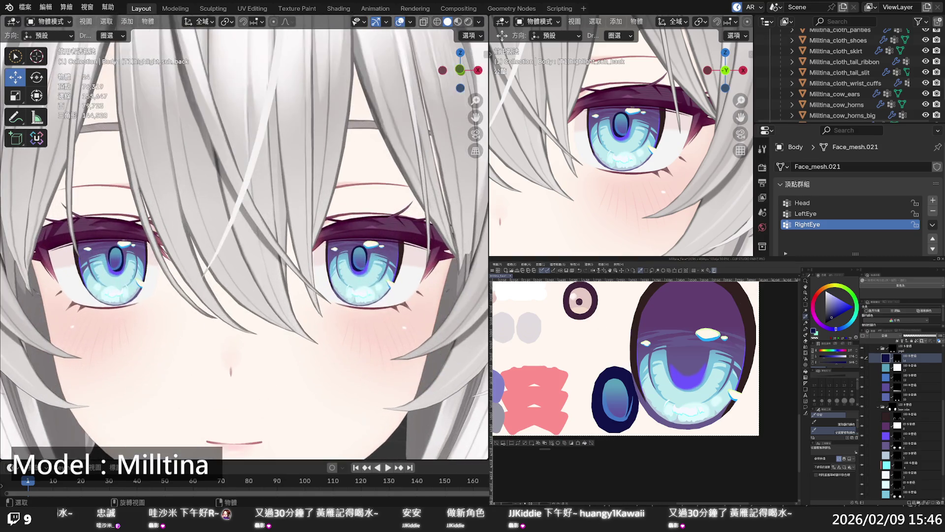
click(832, 256)
scroll(892, 431, down, 1)
scroll(892, 431, down, 2)
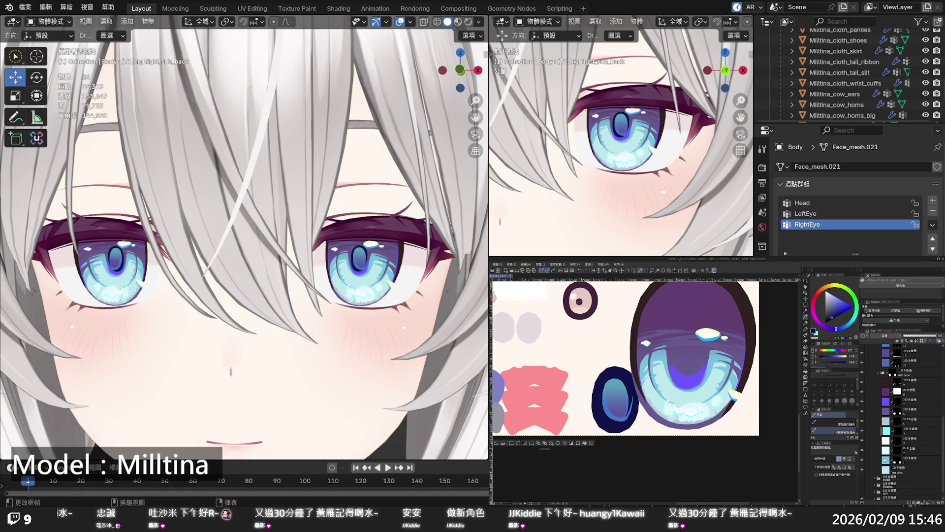
click(887, 403)
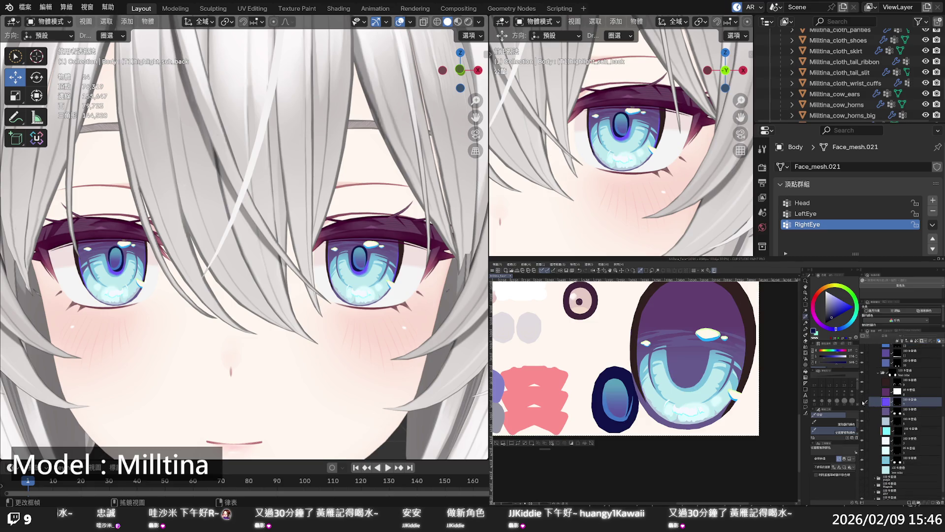
drag(848, 324, 848, 299)
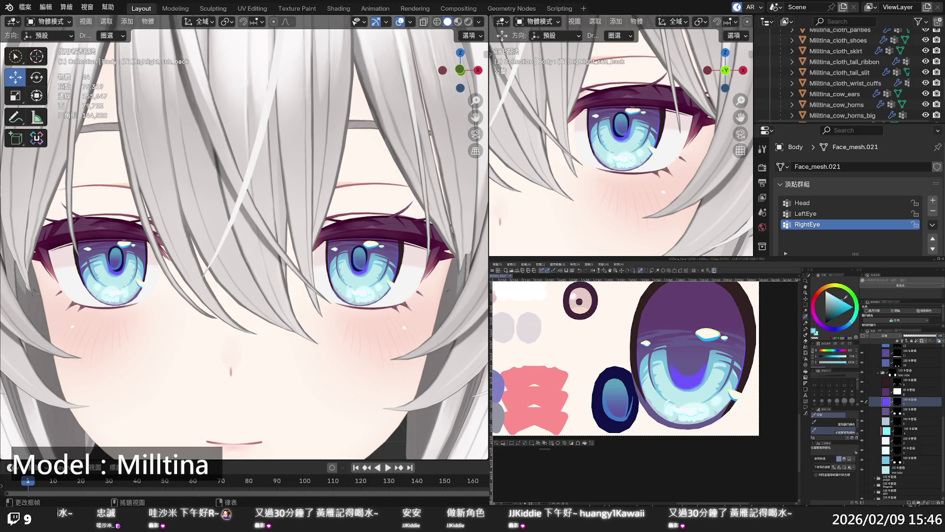
click(583, 443)
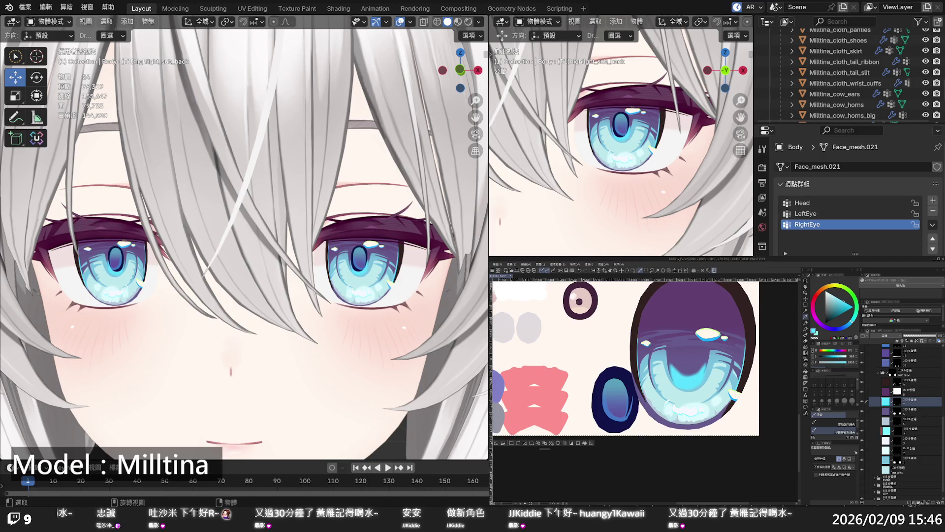
scroll(244, 236, down, 5)
scroll(244, 237, down, 3)
scroll(244, 236, down, 2)
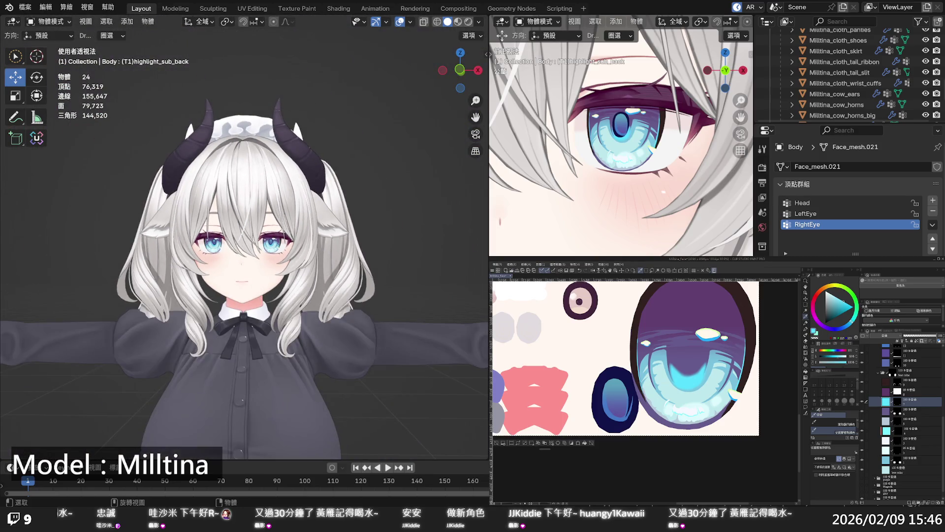
Orbit and zoom the Blender view from a three-quarter to a side angle of the face
middle_drag(325, 276, 337, 276)
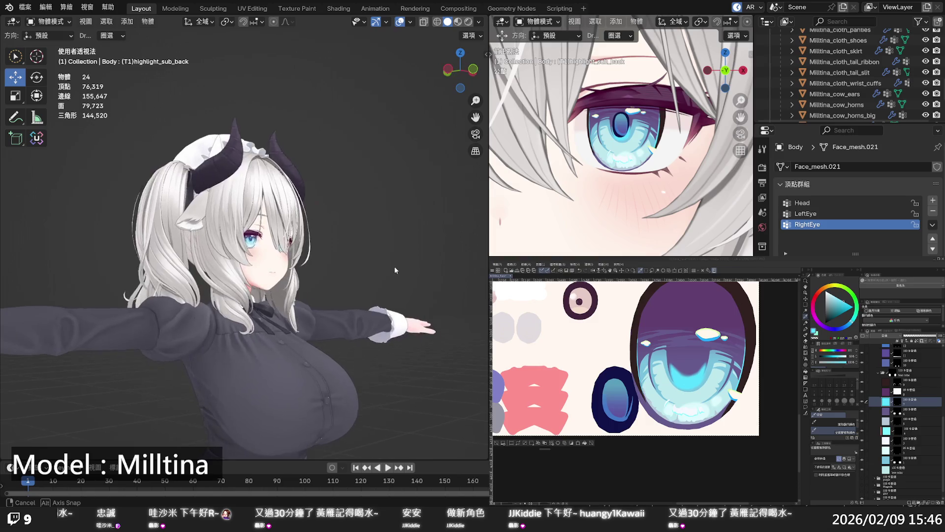
scroll(337, 276, up, 4)
scroll(338, 275, up, 2)
mouse_move(337, 276)
middle_down()
mouse_move(356, 270)
mouse_move(295, 272)
middle_up()
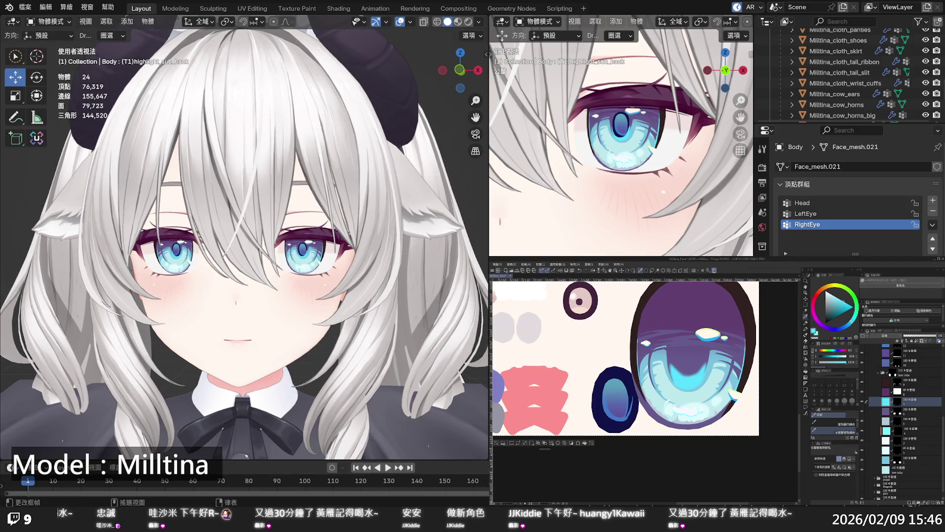
scroll(901, 423, up, 1)
scroll(901, 423, up, 1)
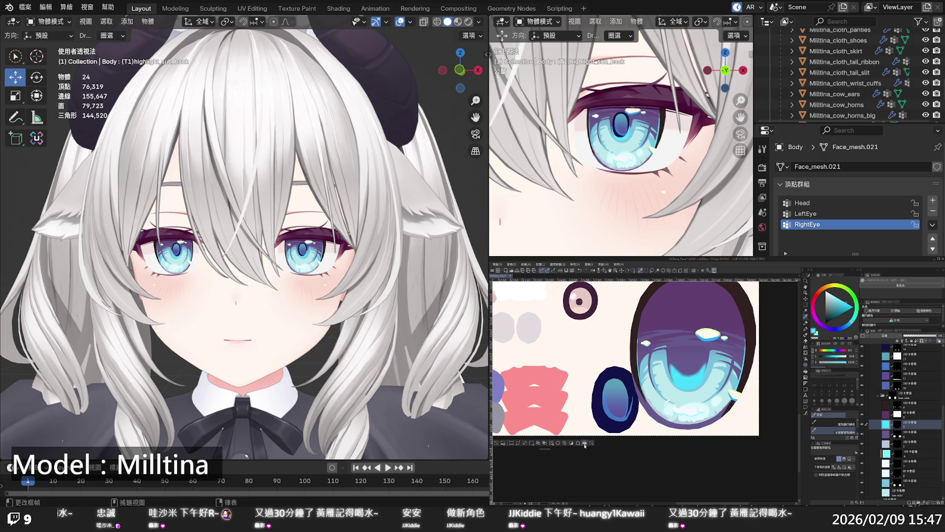
Adjust the colour shade and refill the cyan centre glow, then view her from the left
mouse_move(840, 305)
mouse_down()
mouse_move(877, 295)
mouse_move(847, 311)
mouse_up()
click(585, 443)
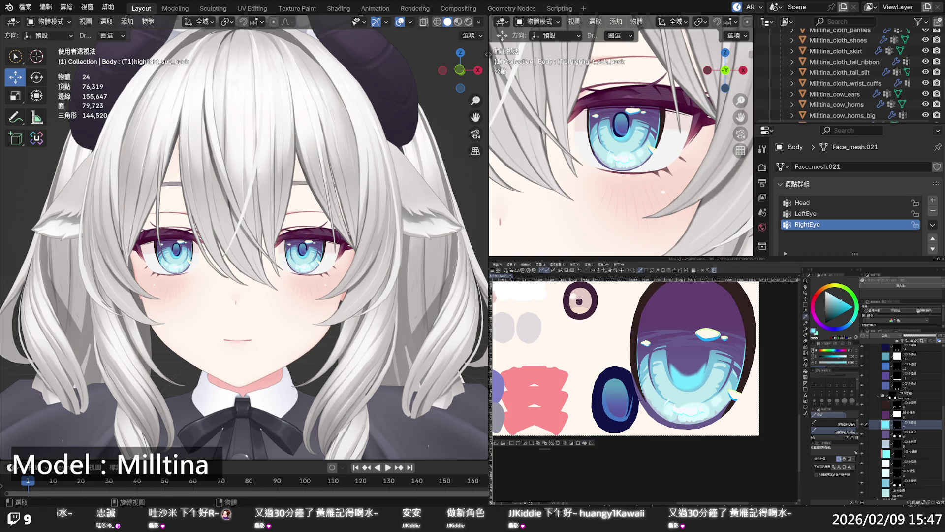
scroll(244, 237, down, 5)
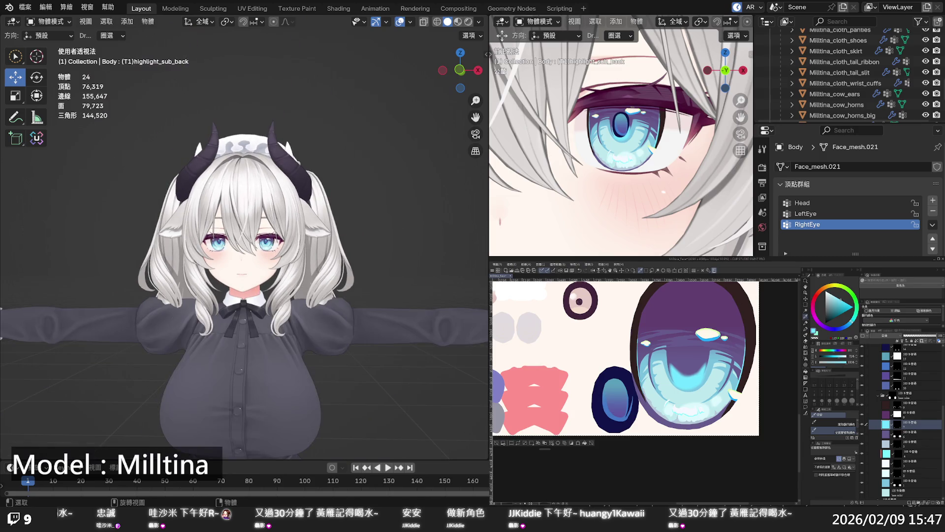
middle_drag(397, 300, 302, 309)
scroll(306, 308, up, 3)
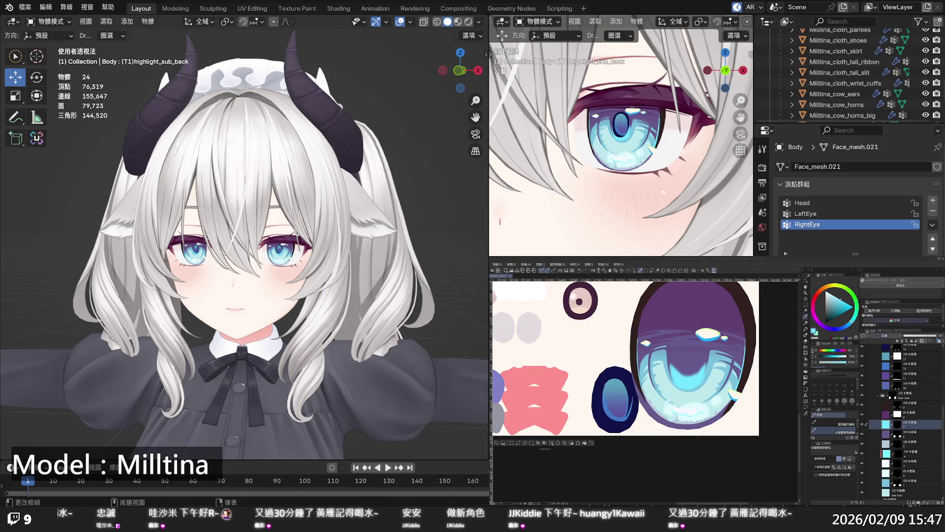
scroll(886, 460, down, 2)
Select the base color layer and sample a colour from the eye texture
click(886, 460)
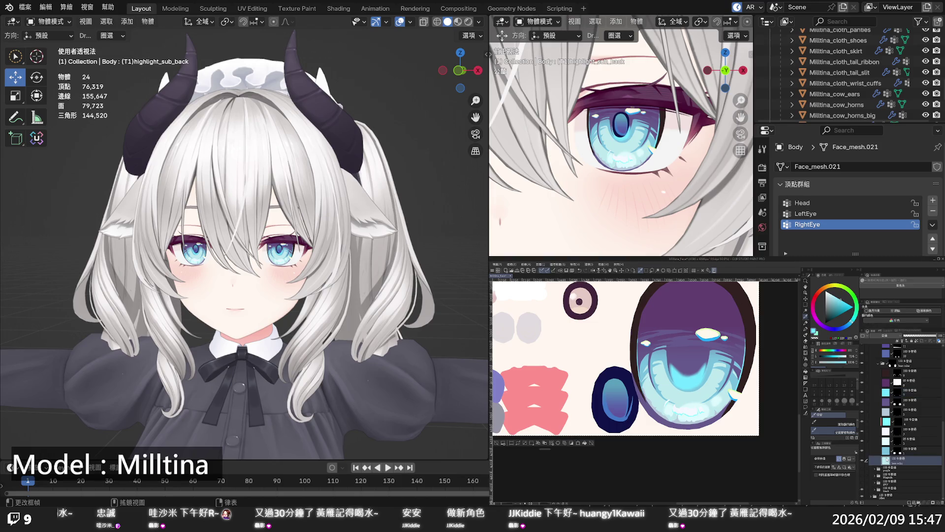
alt+click(708, 384)
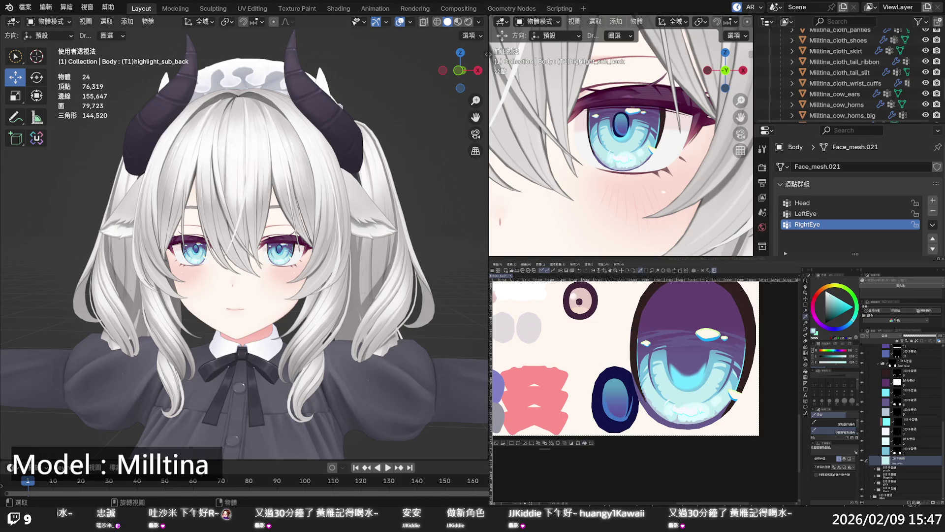
scroll(339, 263, down, 2)
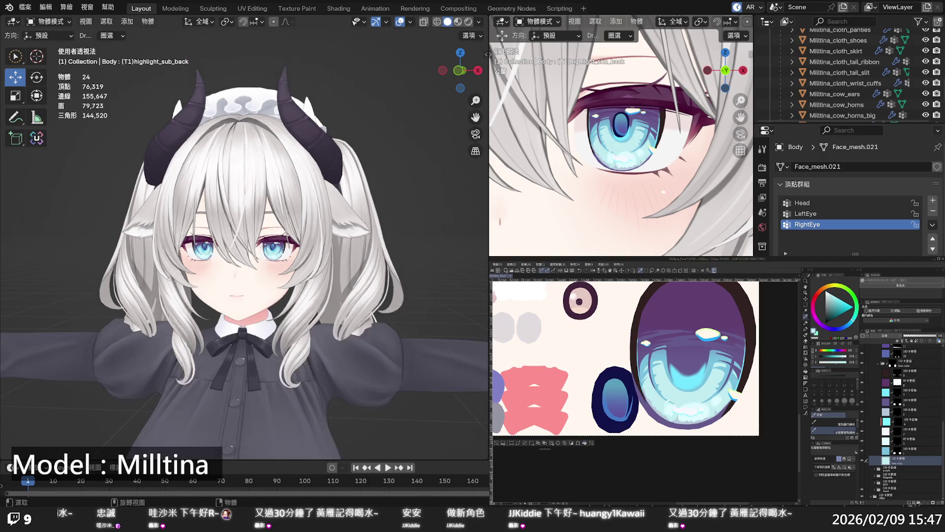
scroll(339, 264, down, 3)
Check the pale-blue eyes on the model's face, then save the texture with Ctrl+S
middle_drag(337, 262, 339, 263)
scroll(337, 262, up, 2)
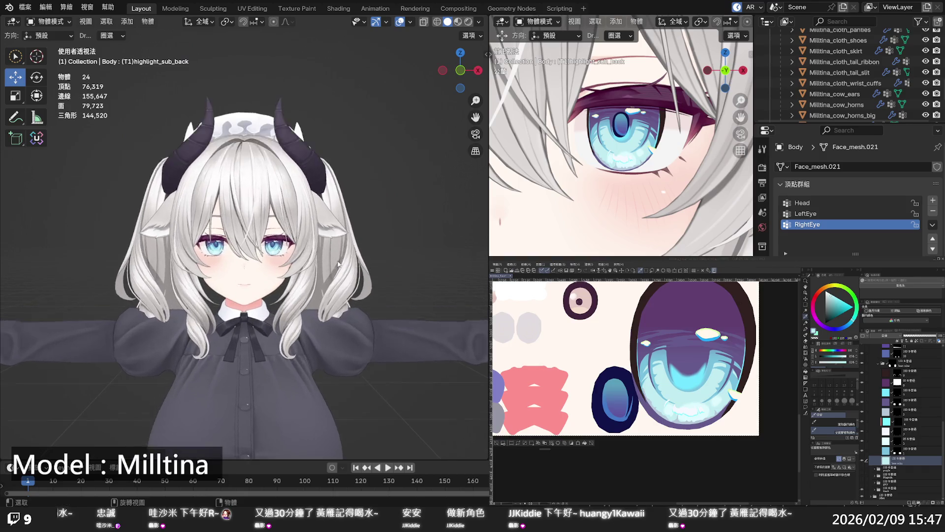
scroll(335, 262, up, 2)
scroll(345, 264, up, 2)
scroll(354, 266, up, 2)
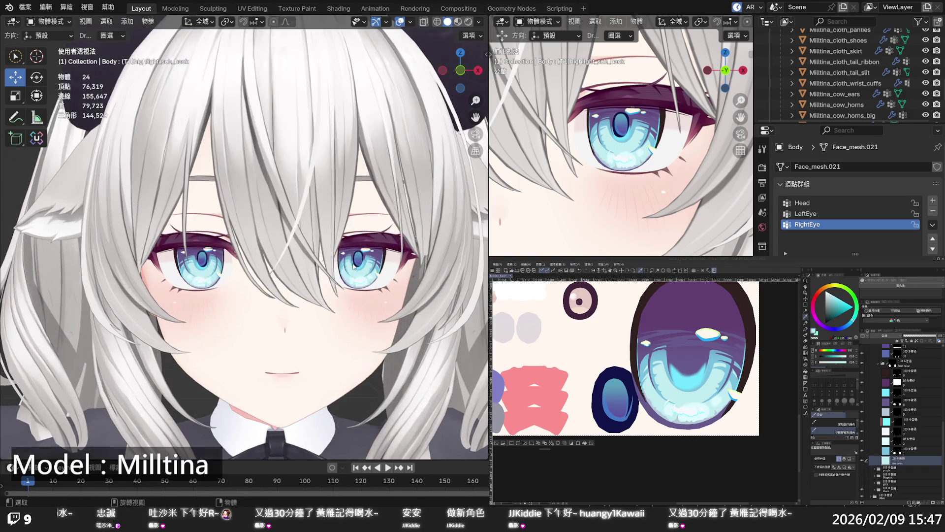
middle_drag(354, 266, 318, 273)
scroll(318, 272, up, 1)
scroll(318, 272, down, 2)
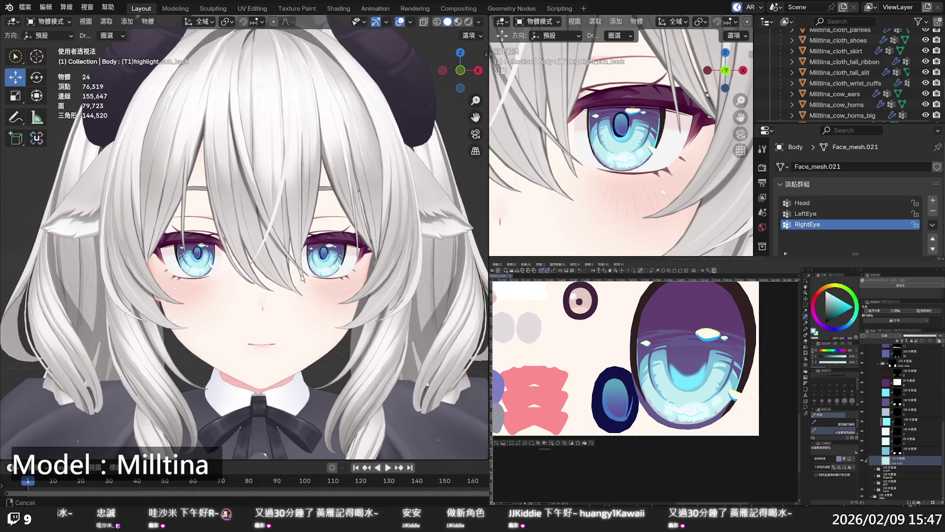
scroll(301, 278, down, 3)
scroll(300, 278, up, 1)
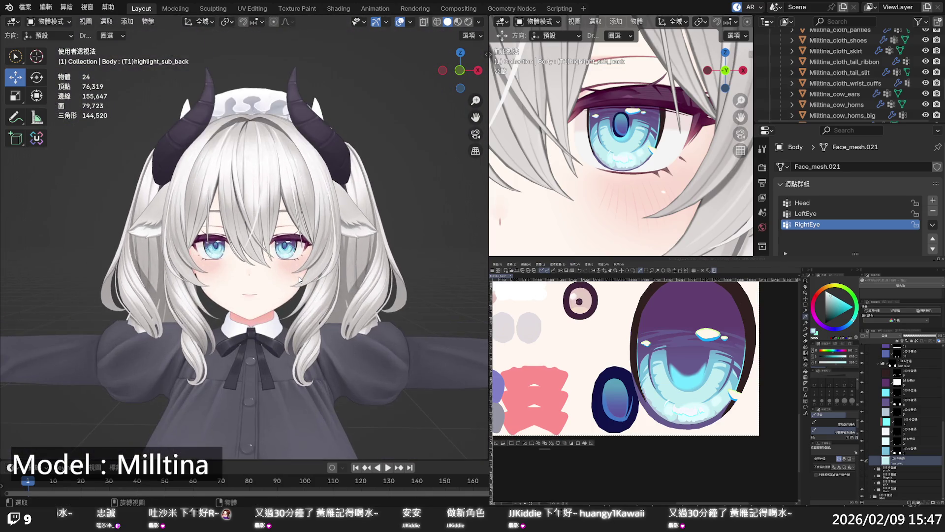
key(ctrl+s)
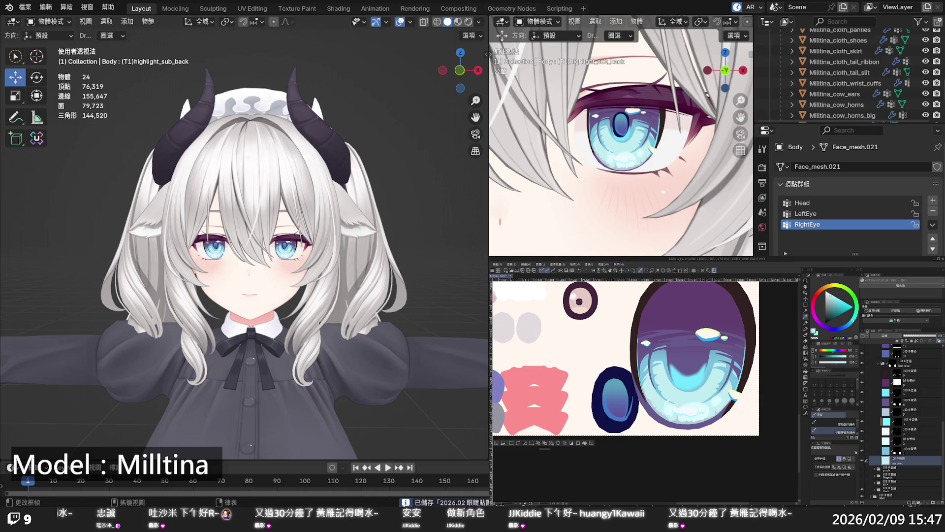
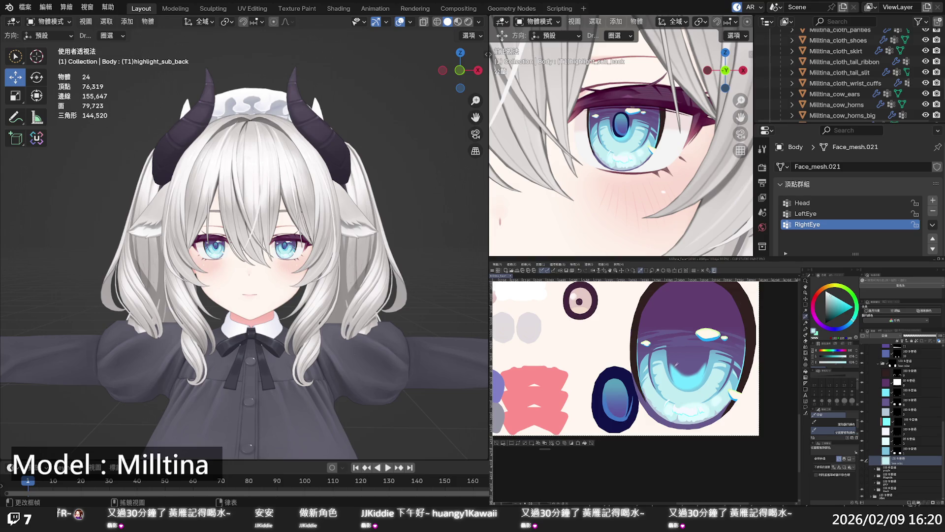
Collapse the base color and blue folders and show the grey eye variant instead of blue
scroll(678, 357, up, 2)
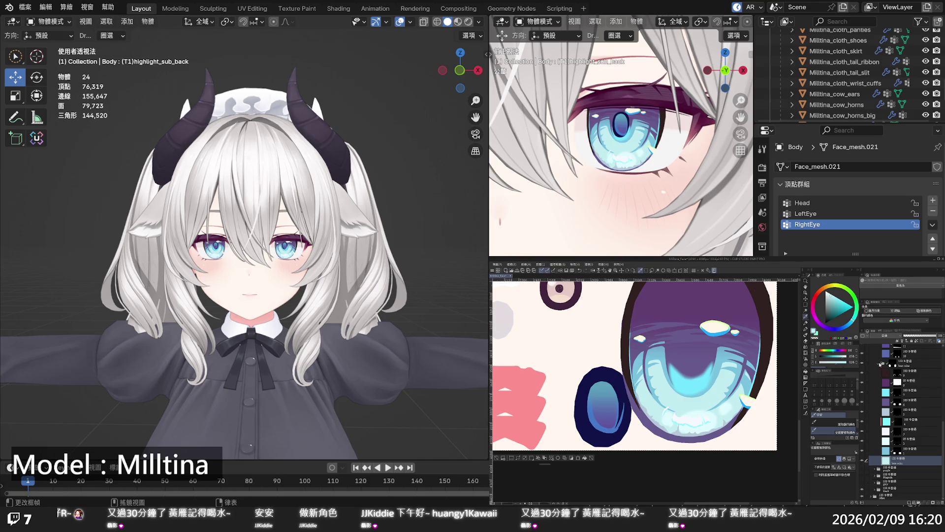
click(879, 364)
click(875, 359)
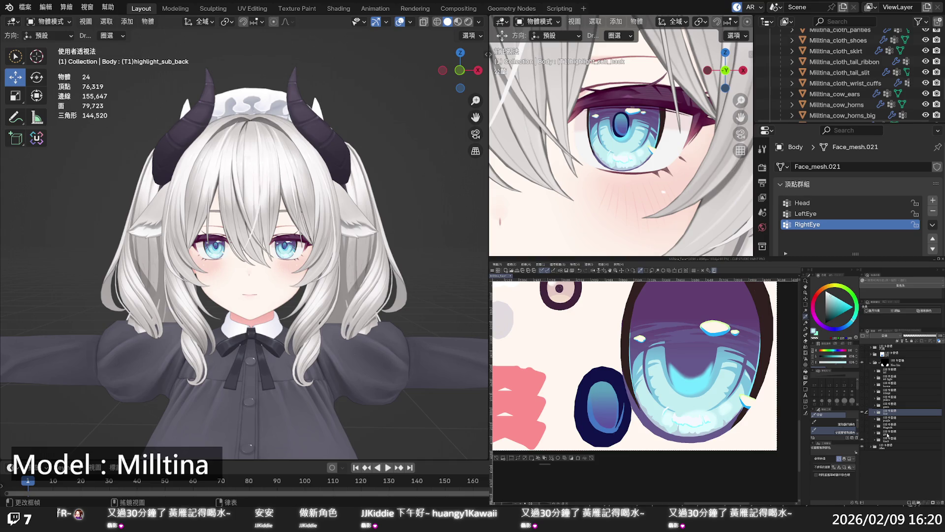
click(886, 438)
click(861, 414)
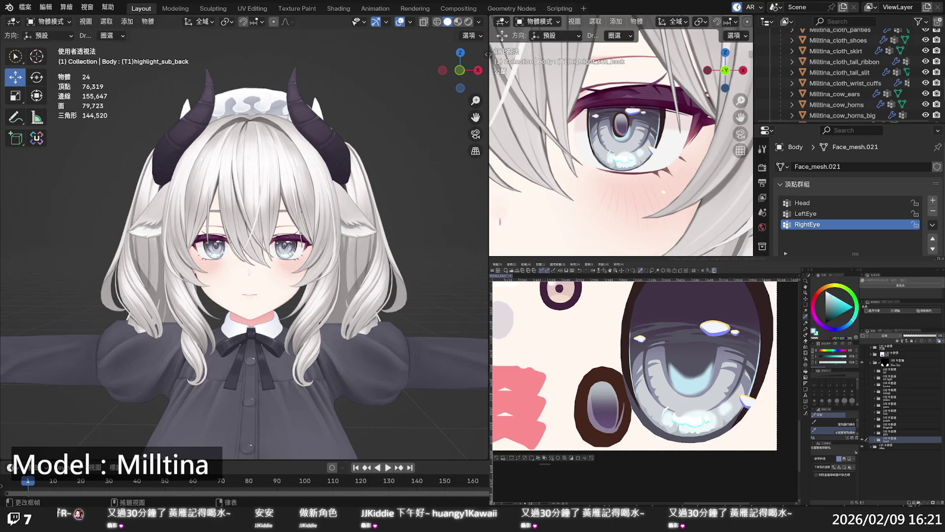
On the base color layer, fill the iris with a darker blue-violet purple
click(754, 328)
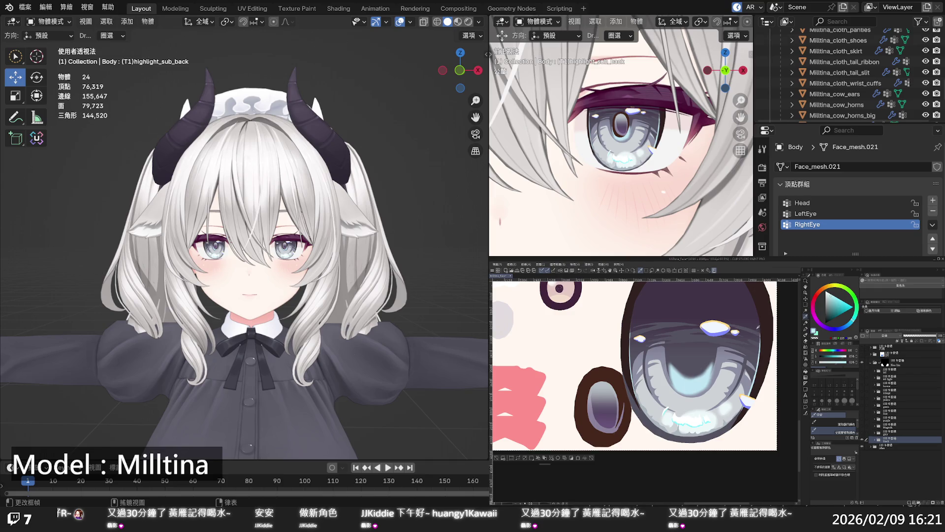
alt+click(758, 325)
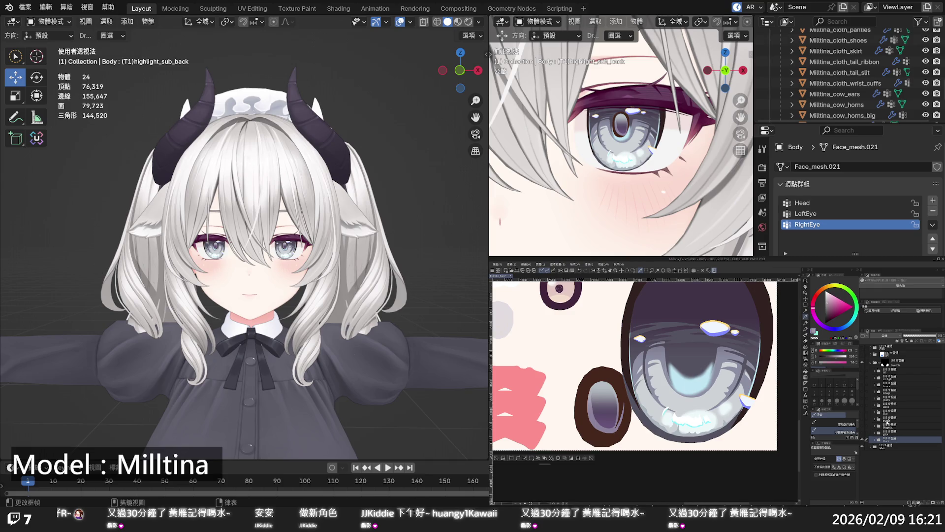
click(875, 438)
scroll(881, 442, down, 3)
scroll(882, 440, down, 3)
scroll(884, 438, down, 3)
scroll(884, 436, down, 3)
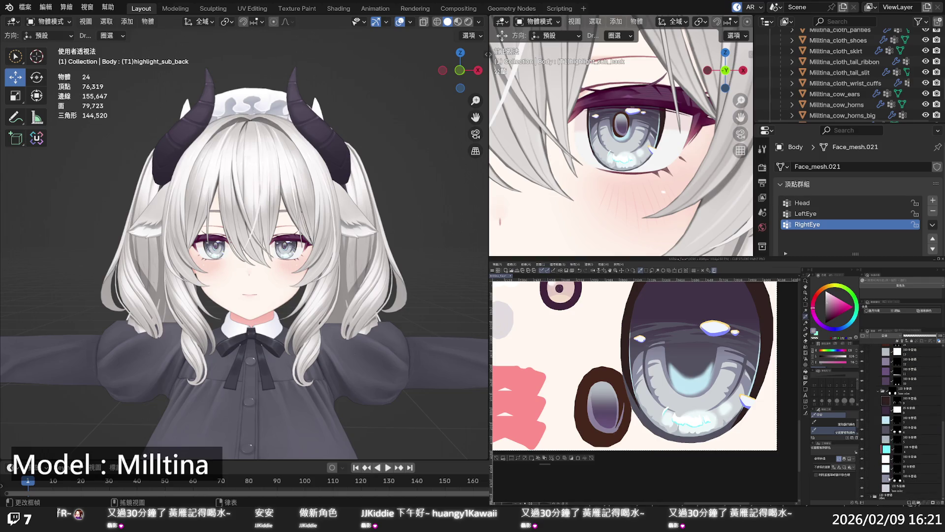
click(905, 487)
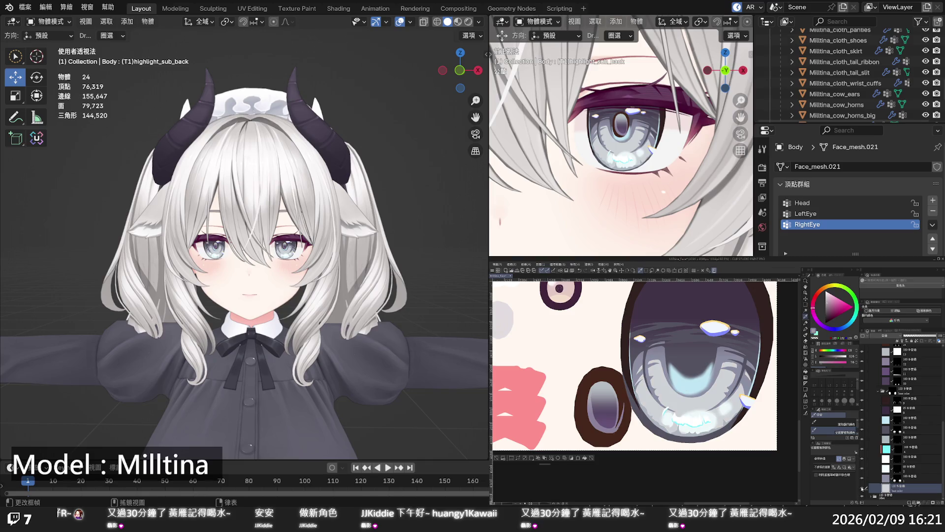
click(584, 459)
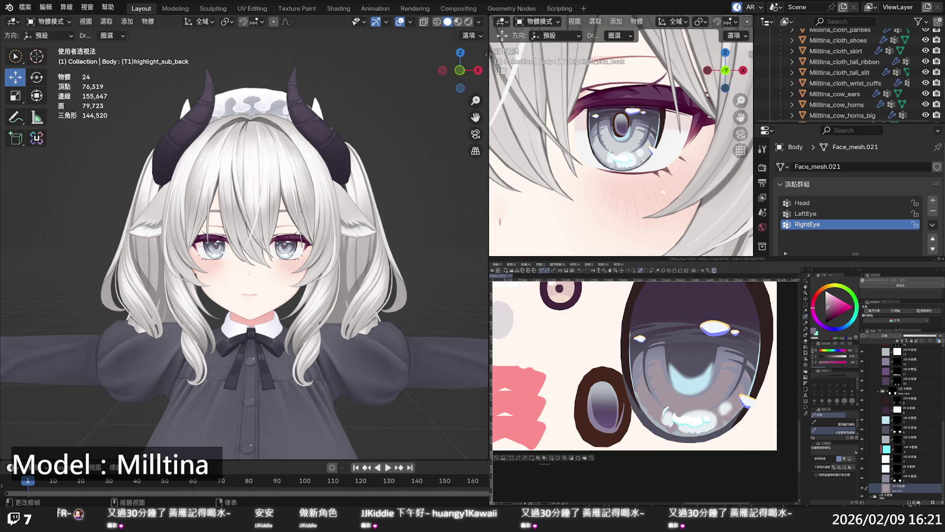
click(831, 328)
click(584, 459)
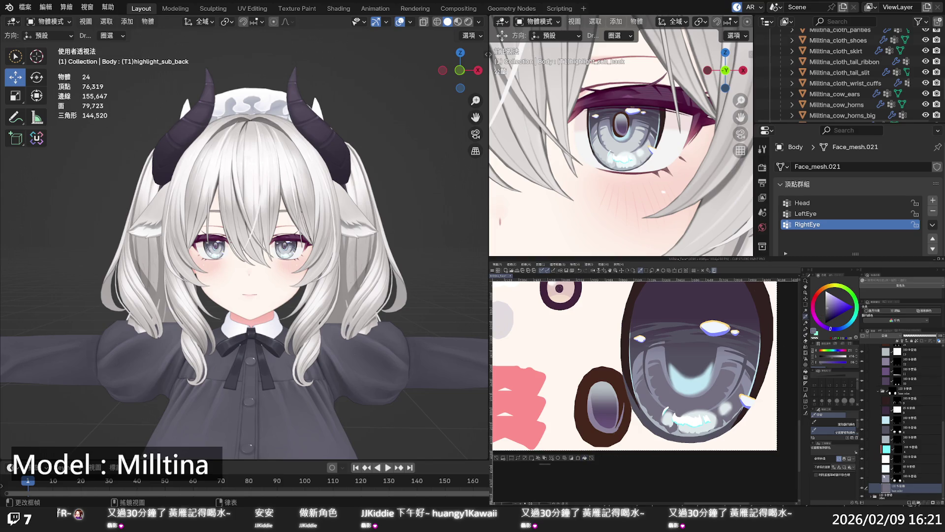
Fill the lower iris highlight bands with purple-grey on the layer above, then save
key(alt+bracketright)
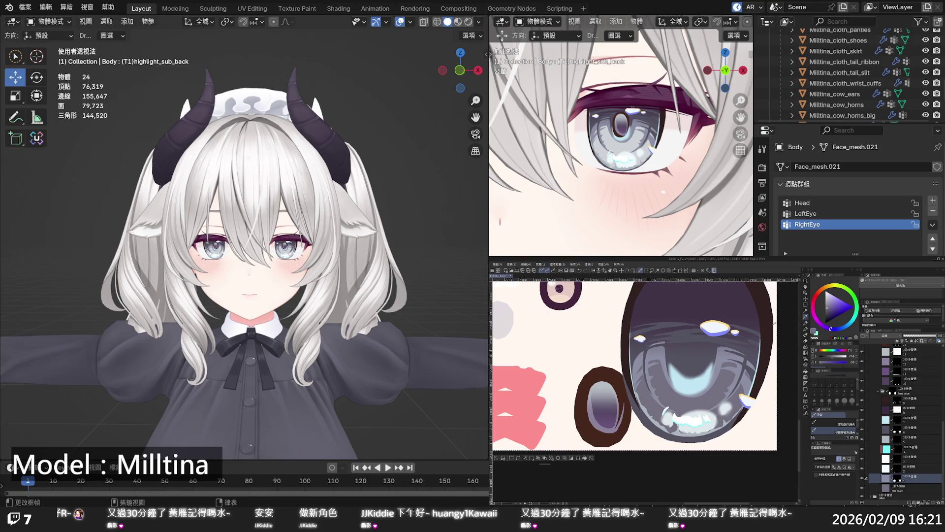
alt+click(755, 320)
click(704, 407)
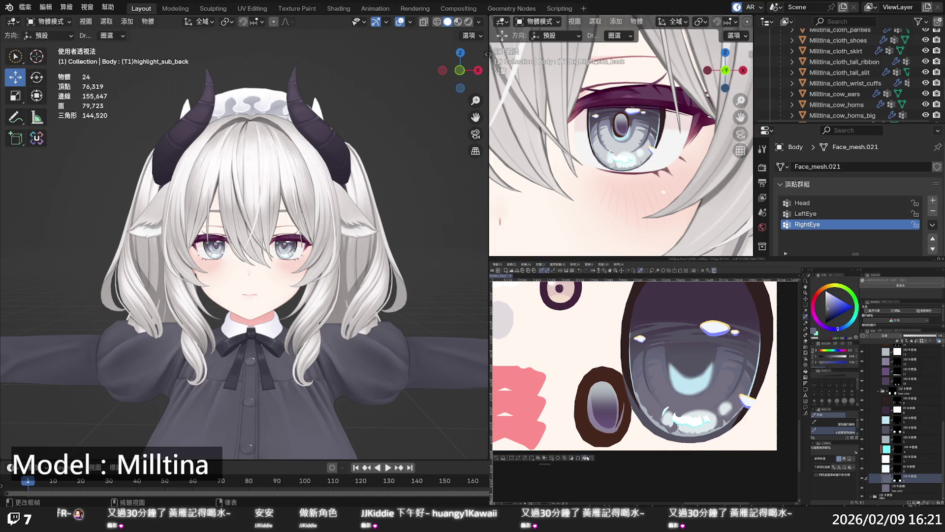
alt+click(691, 404)
click(689, 379)
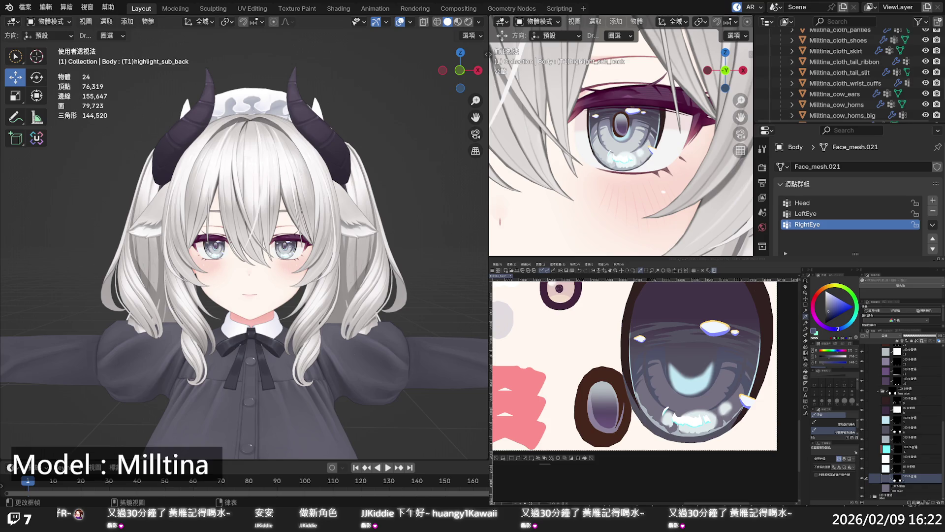
key(ctrl+s)
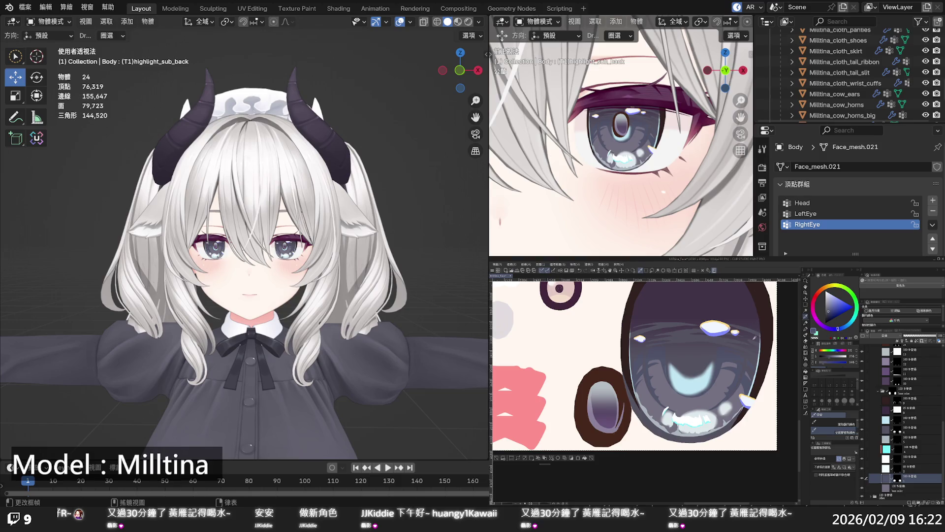
On layer 85 and the layer above, darken the lower pale glows and white sparkles with purple
alt+click(765, 364)
click(862, 458)
click(862, 459)
drag(863, 459, 862, 466)
click(862, 466)
click(887, 468)
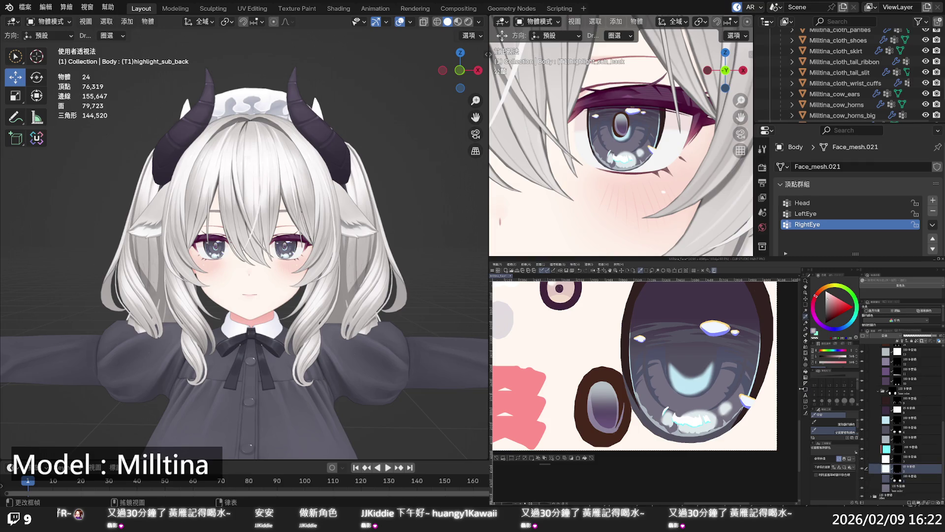
click(826, 327)
click(584, 458)
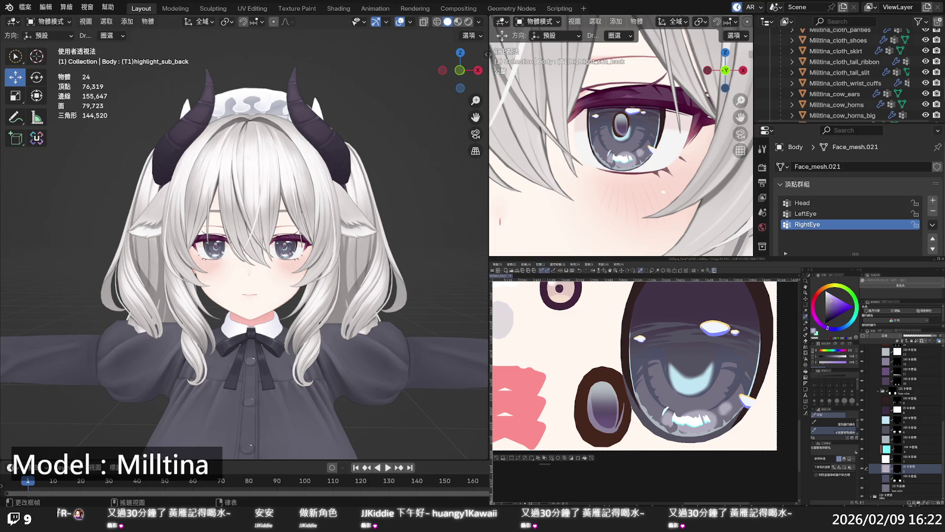
drag(827, 294, 829, 292)
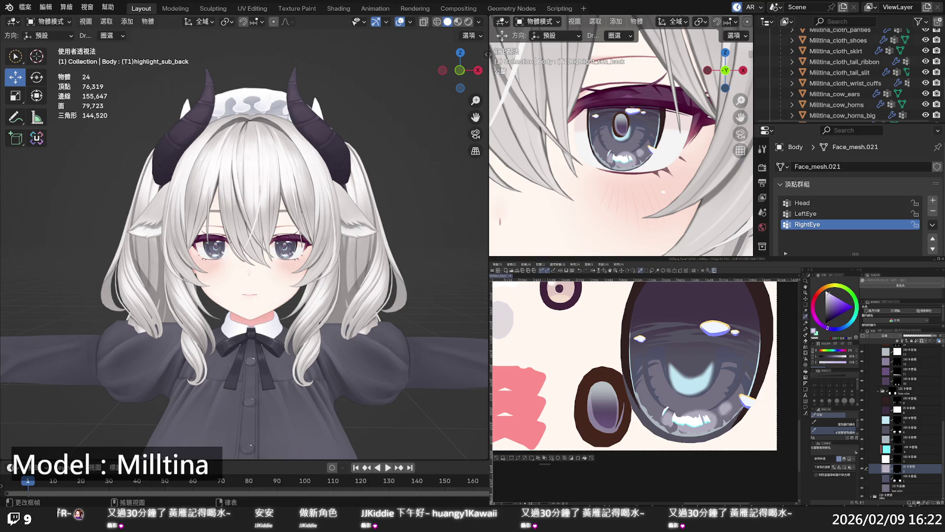
click(899, 459)
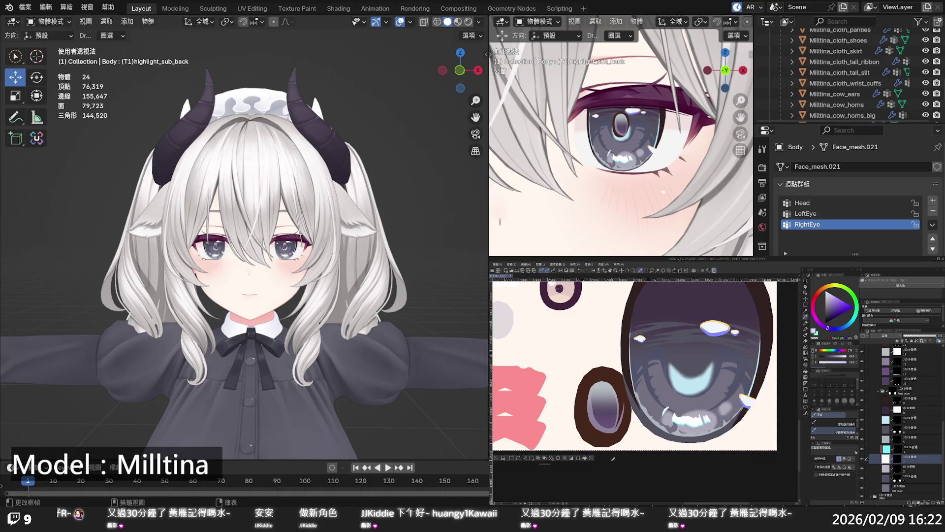
click(584, 457)
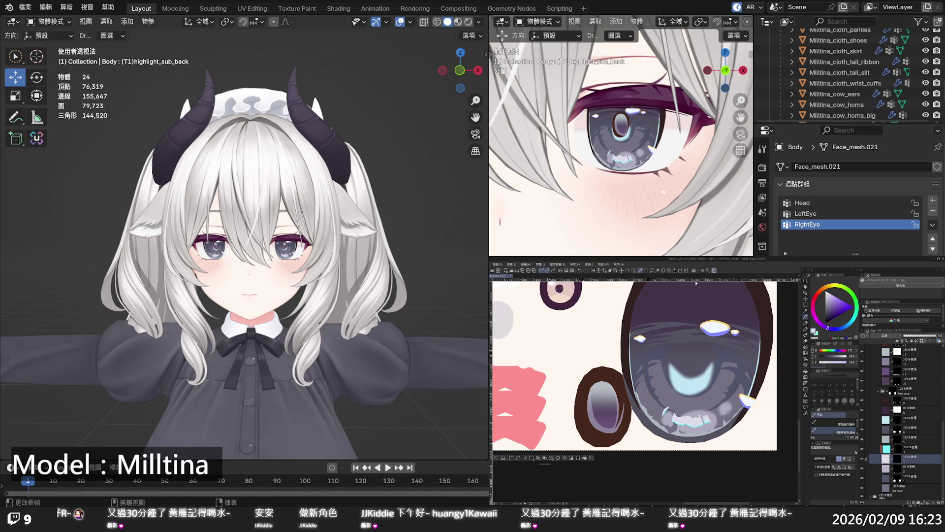
On the pupil highlight layer, recolour the cyan eye highlights grey
click(905, 420)
click(863, 419)
click(863, 420)
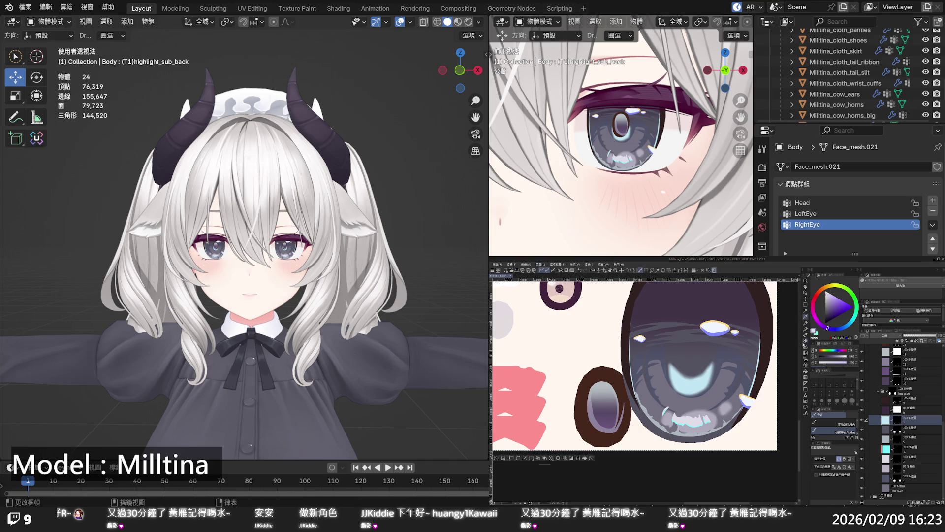
alt+click(692, 382)
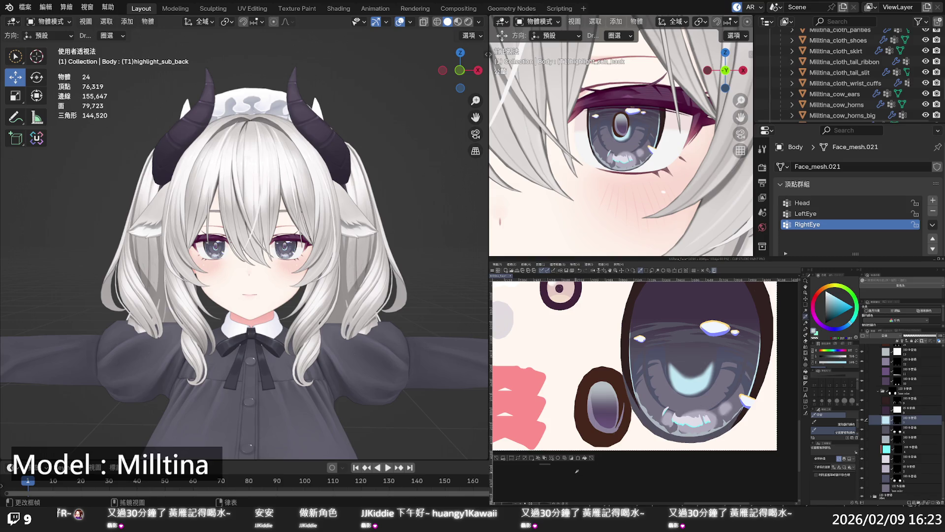
click(584, 458)
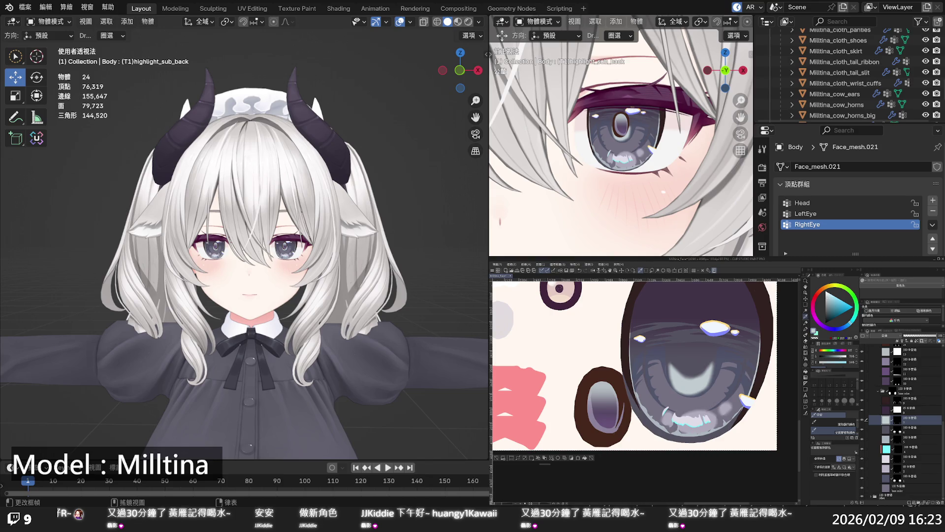
Refill the lower iris on the bottom layer with the sampled greyish purple
scroll(302, 256, down, 1)
scroll(281, 259, down, 1)
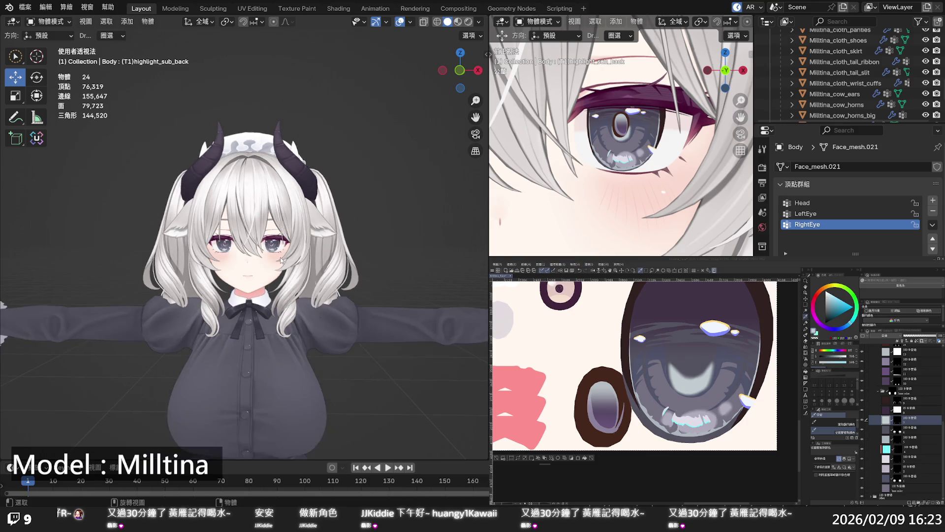
scroll(281, 259, up, 2)
scroll(270, 253, up, 3)
scroll(269, 253, up, 3)
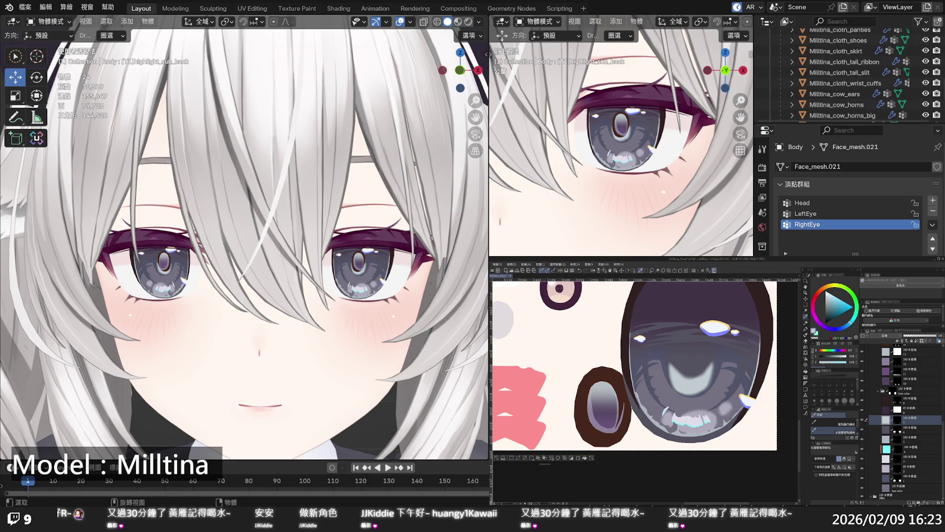
alt+click(743, 325)
click(878, 477)
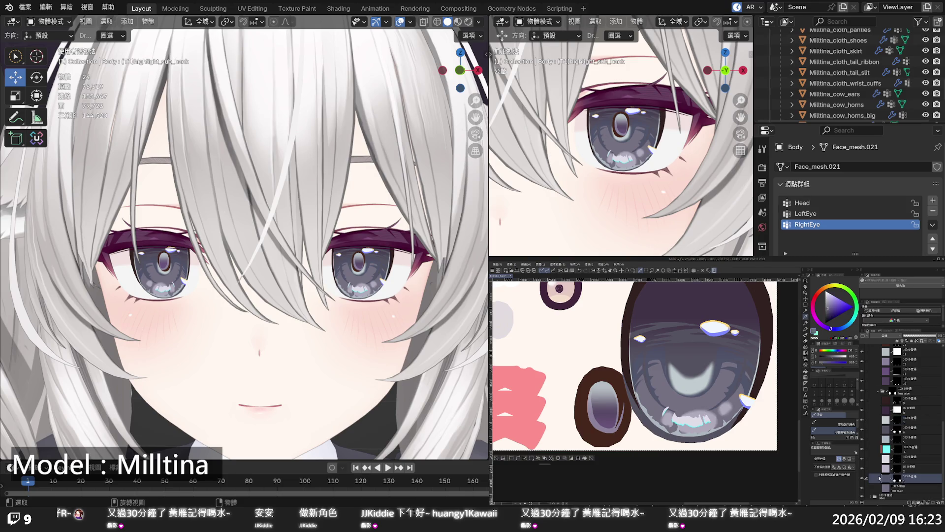
click(586, 457)
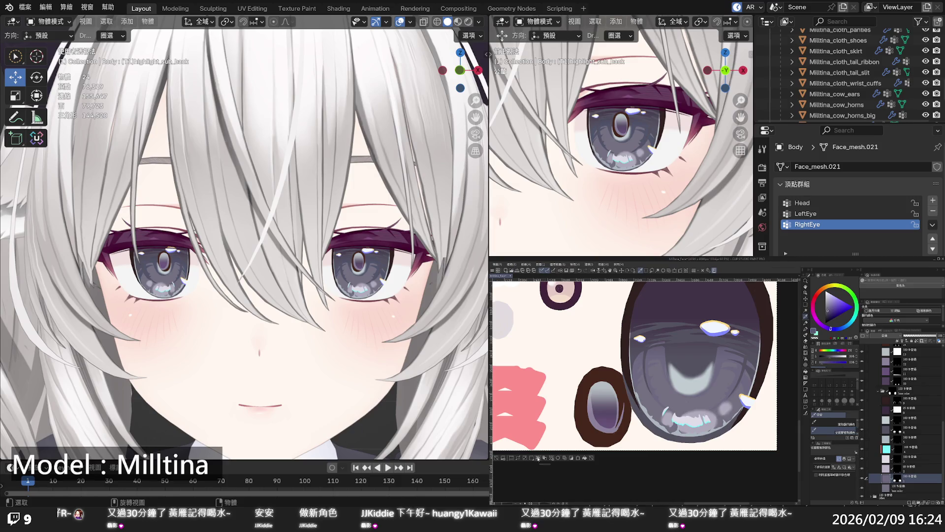
click(584, 460)
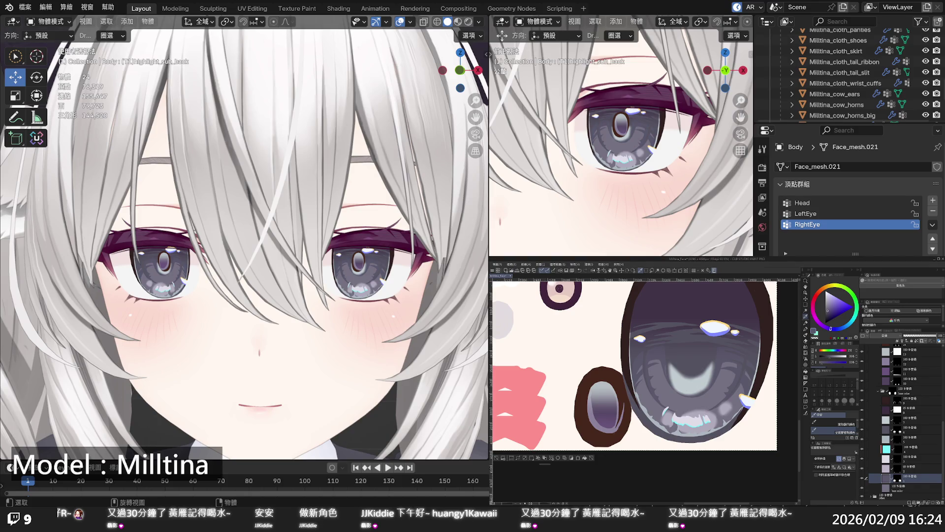
Paint darker curved strokes across the upper iris on a higher layer
scroll(245, 236, down, 10)
scroll(243, 241, up, 5)
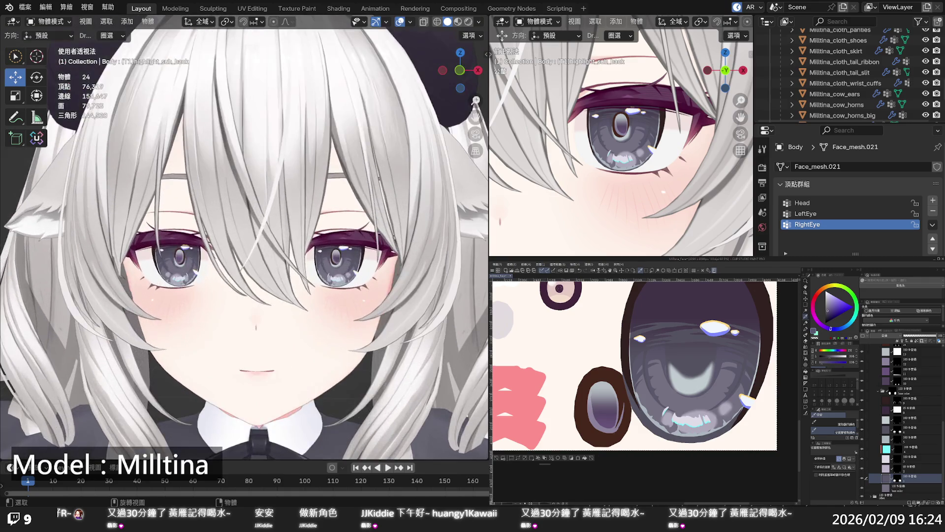
scroll(243, 241, up, 1)
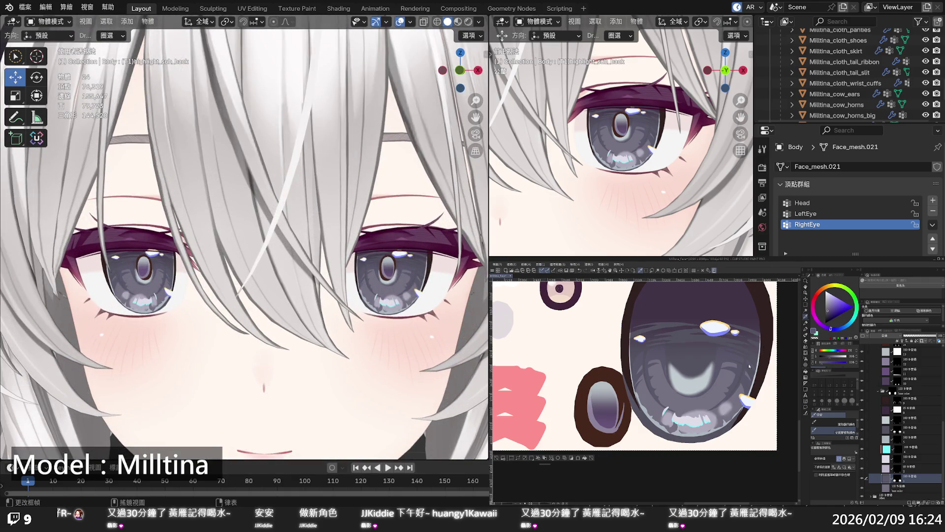
click(888, 429)
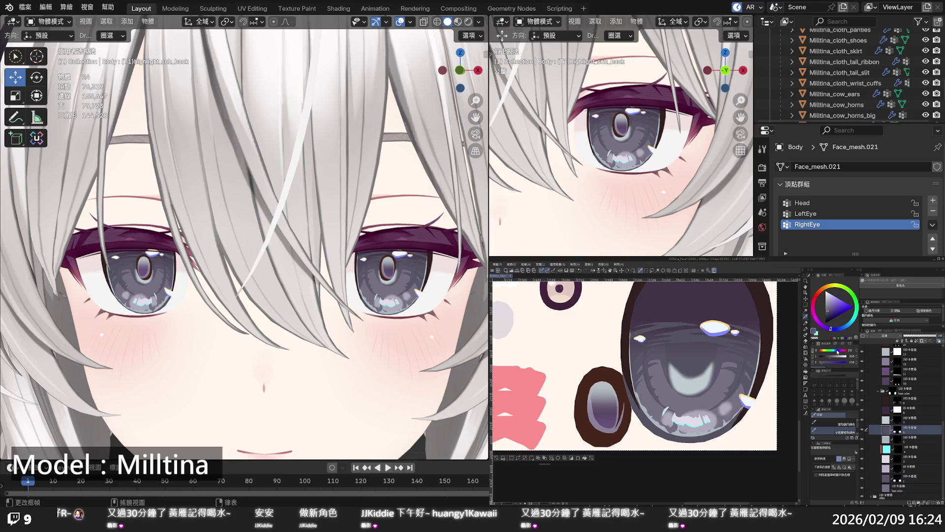
click(828, 313)
drag(635, 330, 753, 339)
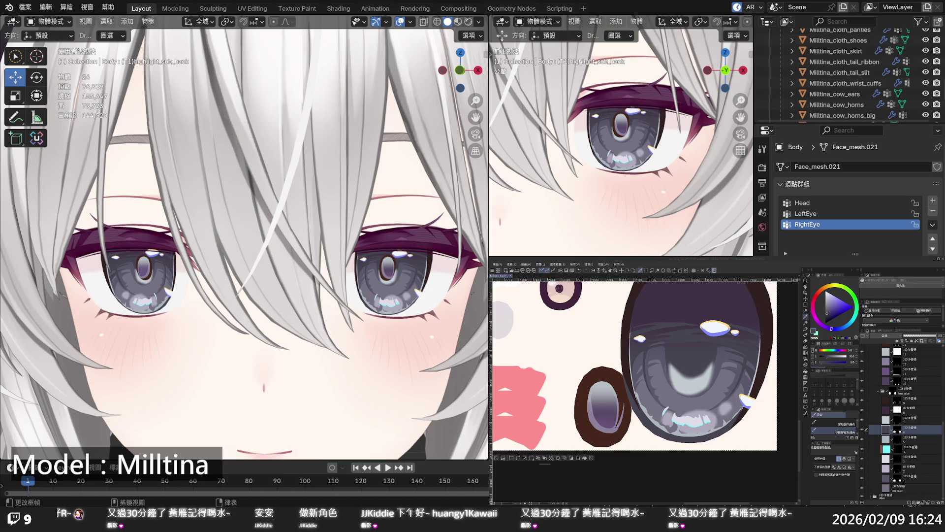
Zoom and orbit the Blender viewport onto the avatar's eyes to preview the texture
scroll(244, 236, down, 5)
scroll(244, 236, down, 5)
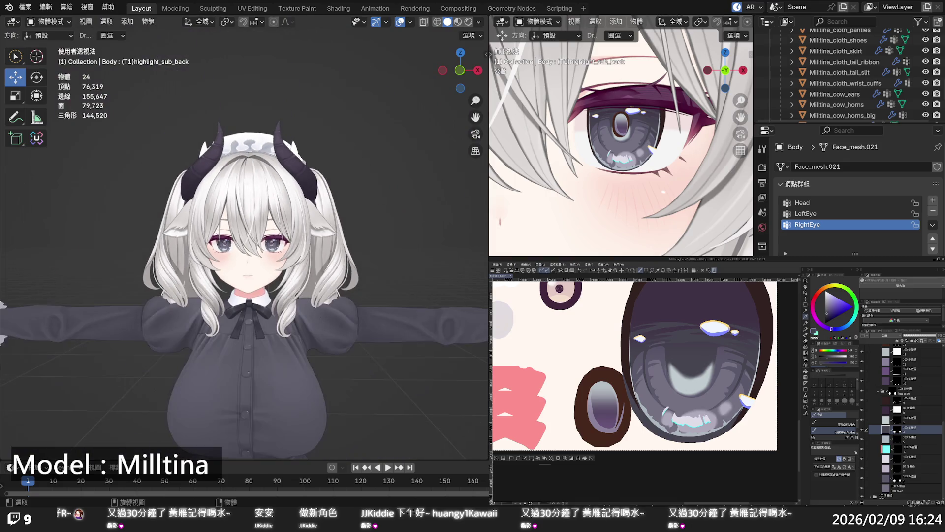
scroll(244, 236, up, 5)
scroll(244, 236, up, 2)
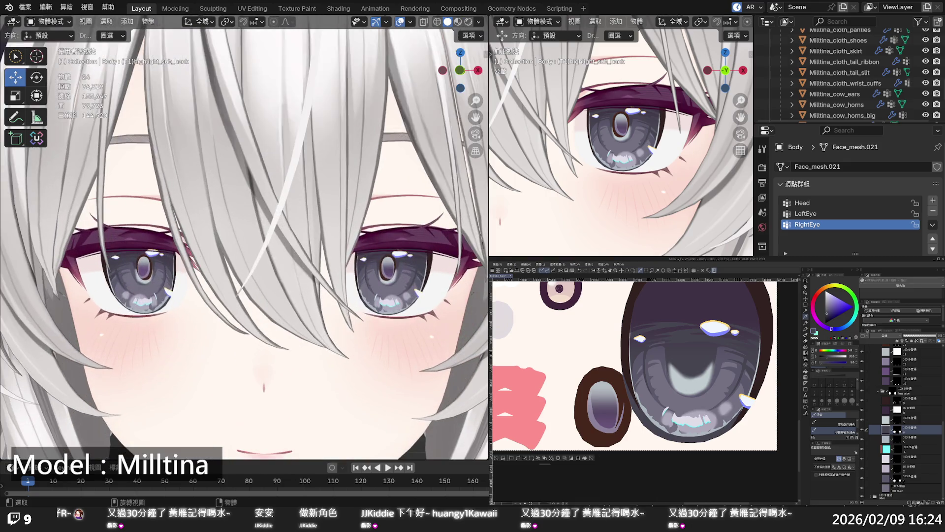
middle_drag(244, 236, 239, 232)
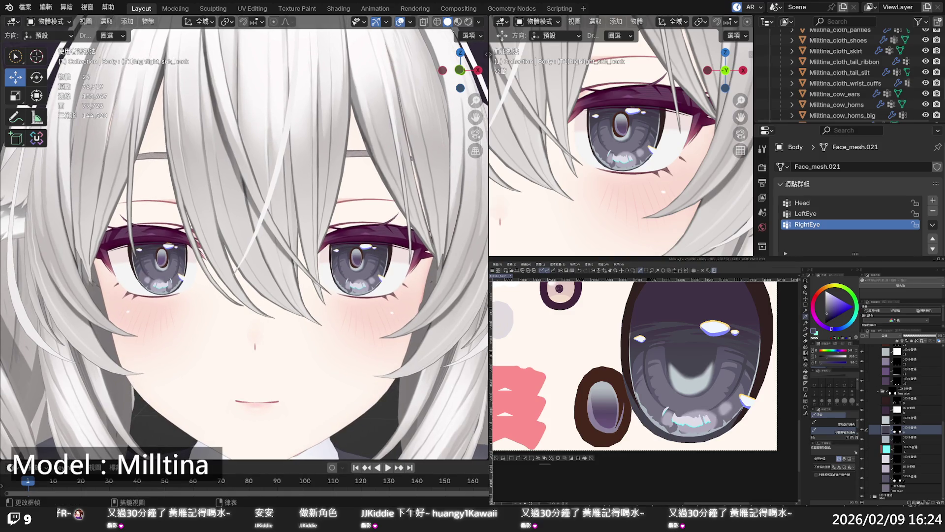
scroll(901, 424, up, 2)
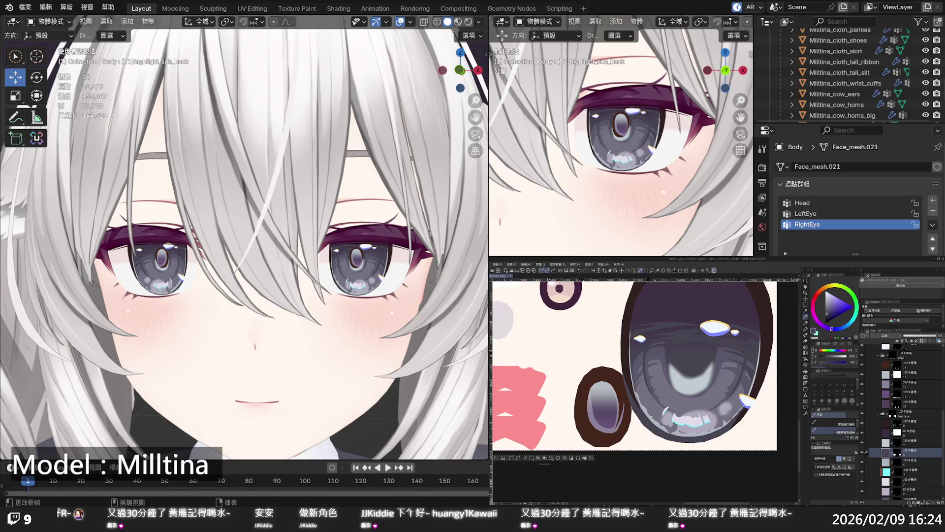
Darken the light highlight inside the small iris on the pupil folder layer
click(864, 375)
click(862, 375)
click(862, 375)
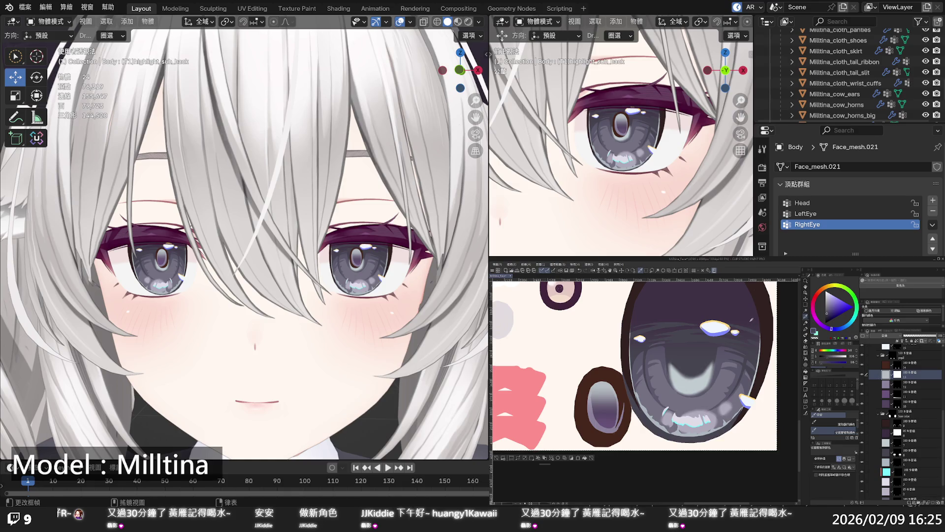
click(584, 457)
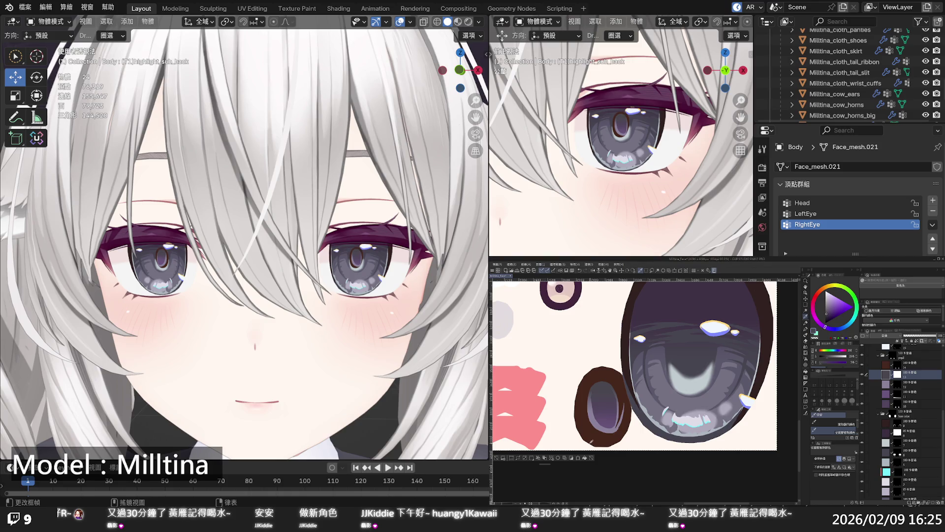
Recolour the brown eye shape's inner gradient layer to grey
scroll(244, 236, down, 5)
scroll(244, 237, down, 4)
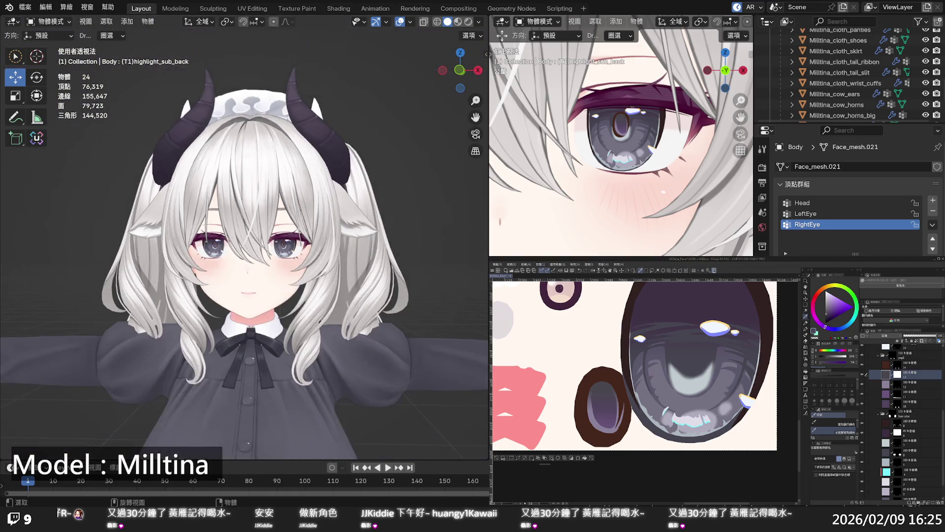
scroll(244, 236, down, 3)
scroll(245, 236, up, 1)
scroll(244, 236, up, 2)
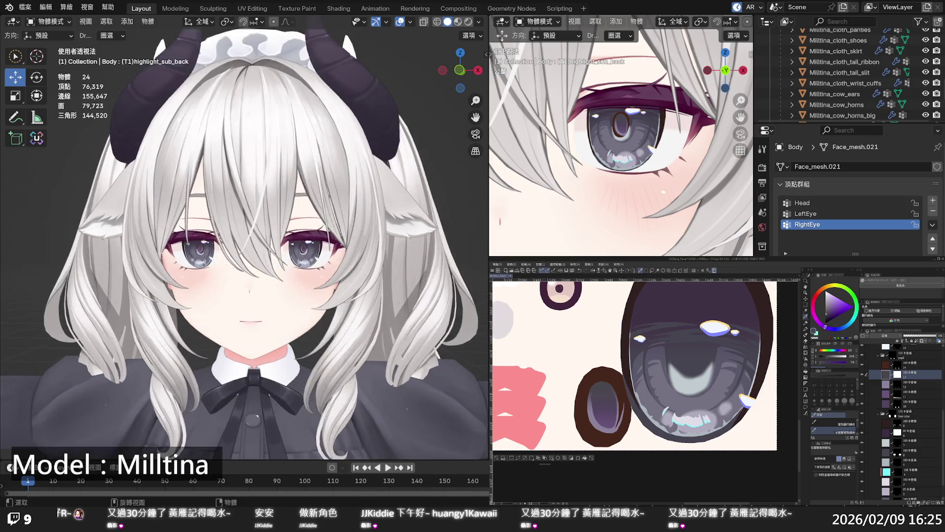
scroll(244, 236, up, 2)
scroll(244, 237, up, 2)
scroll(244, 237, up, 2)
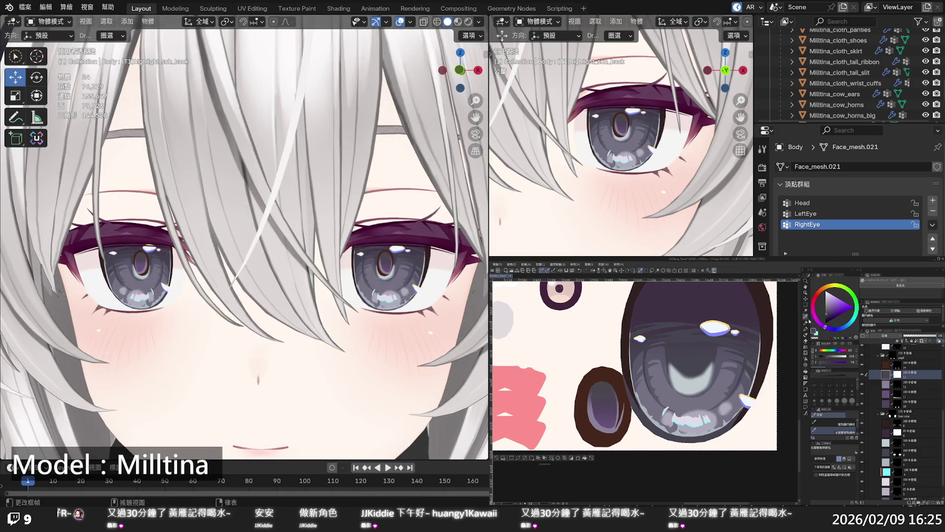
click(886, 387)
click(881, 394)
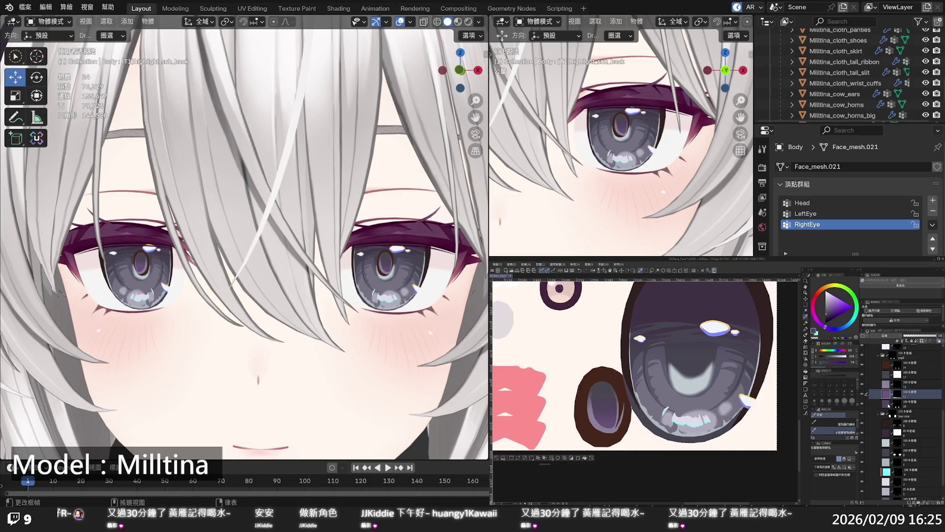
click(877, 404)
click(861, 404)
click(862, 404)
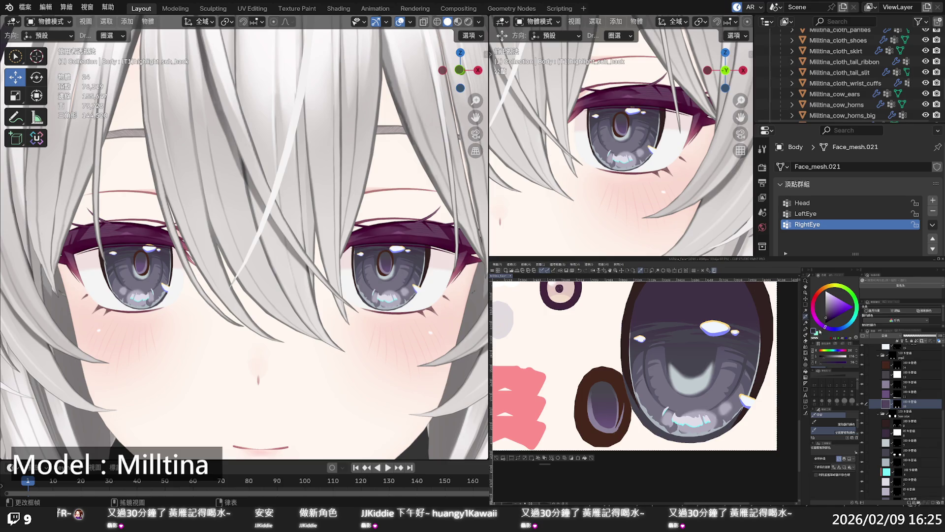
click(585, 458)
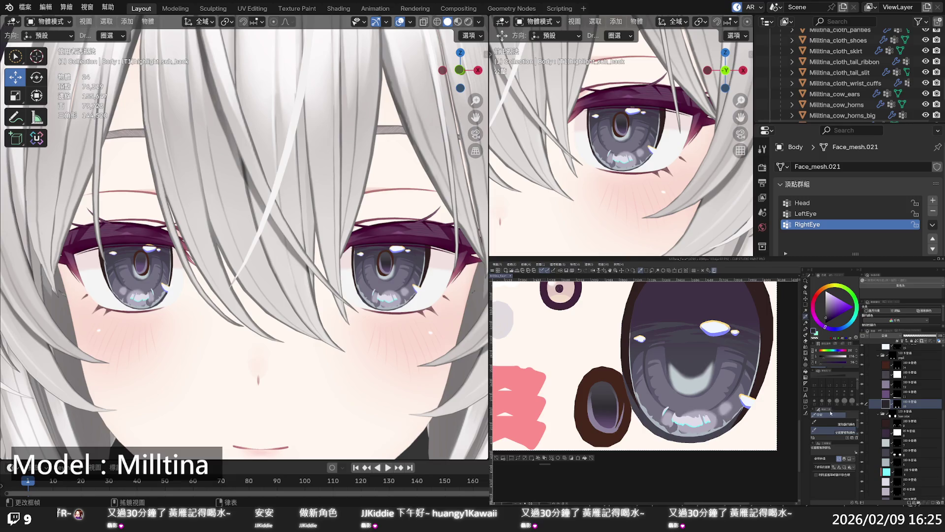
Recolour the eye's cyan highlight layer to a dark grey-teal
scroll(244, 237, down, 5)
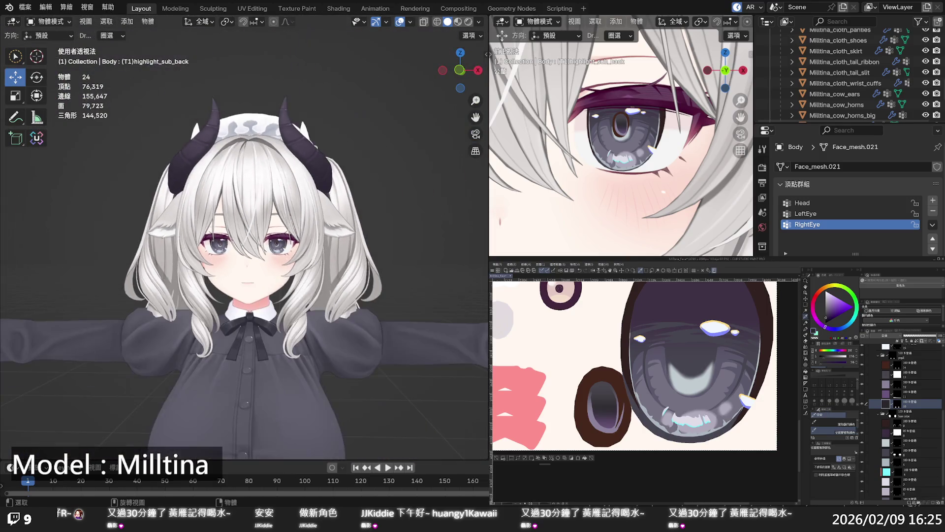
mouse_move(244, 237)
middle_down()
mouse_move(357, 209)
mouse_move(285, 271)
mouse_move(257, 260)
mouse_move(280, 305)
middle_up()
scroll(284, 272, up, 6)
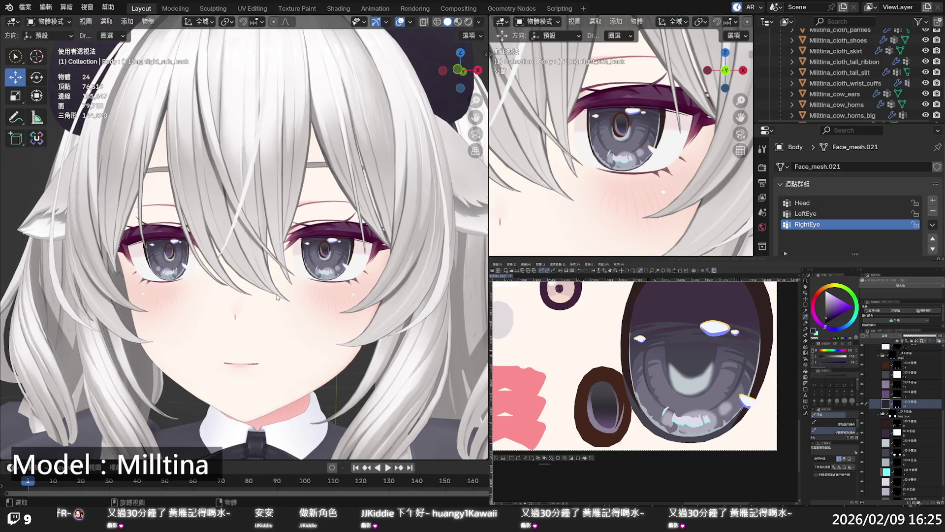
scroll(279, 304, up, 2)
scroll(279, 304, up, 2)
scroll(278, 299, up, 1)
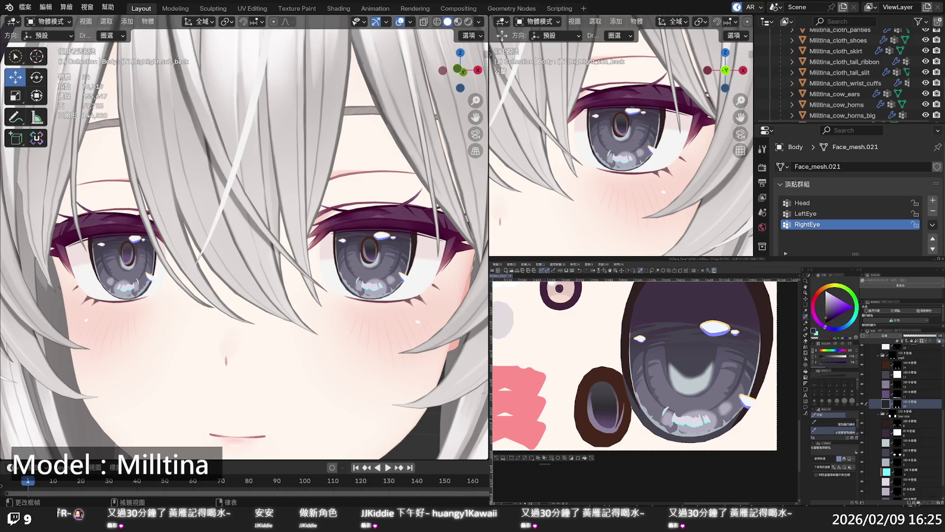
scroll(901, 418, down, 2)
click(911, 448)
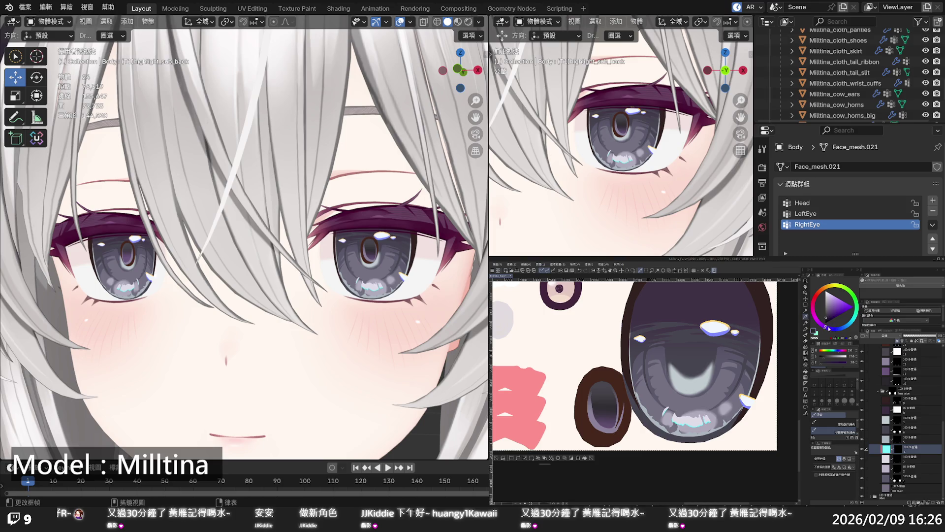
drag(827, 327, 835, 329)
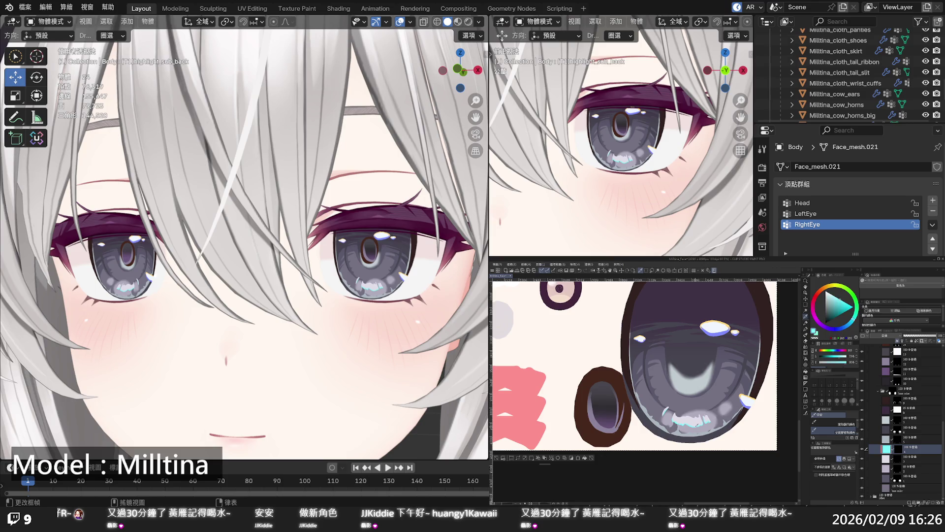
click(832, 305)
click(585, 458)
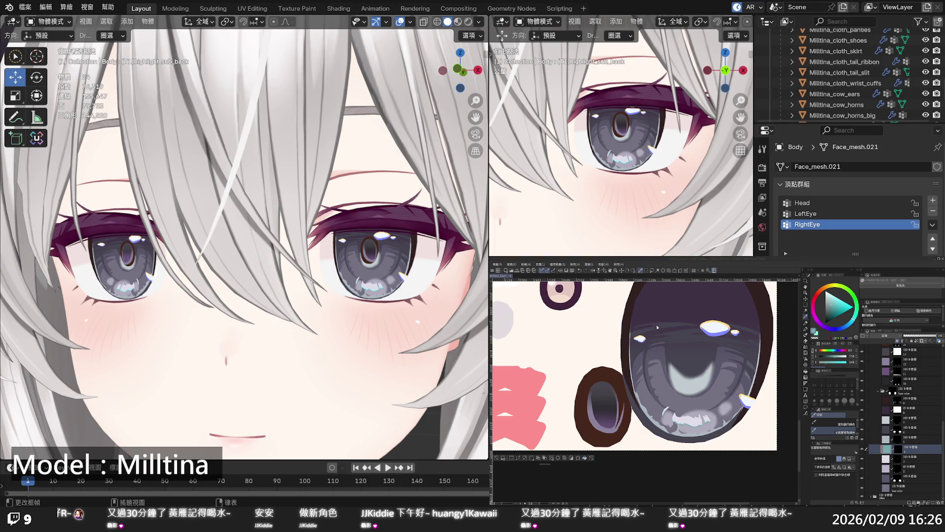
scroll(388, 314, down, 6)
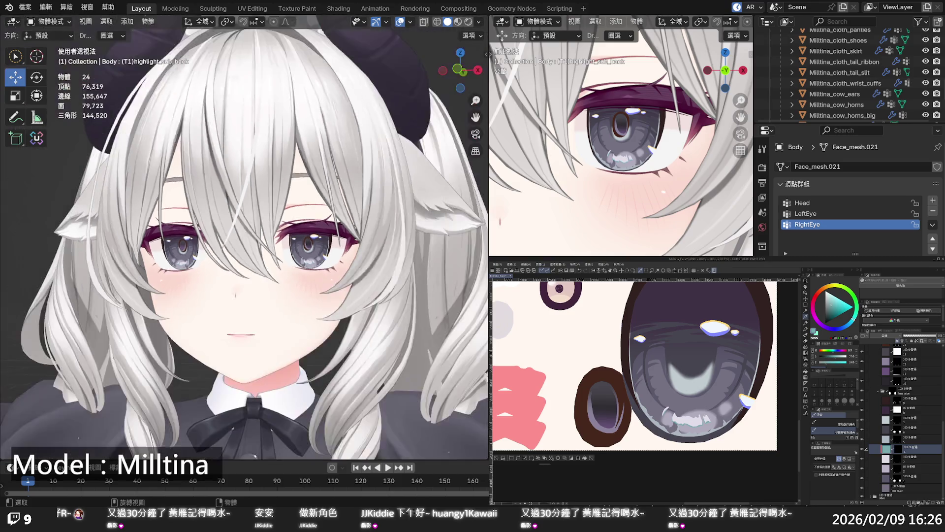
Orbit, pan and zoom the Blender viewport to frame the avatar's face and eyes closely
middle_drag(384, 315, 330, 305)
scroll(330, 305, down, 3)
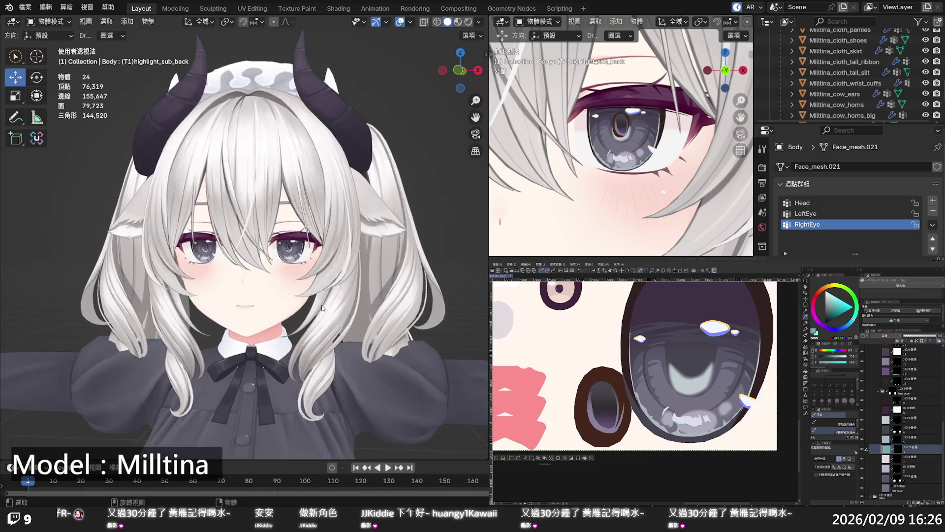
scroll(330, 305, up, 8)
scroll(648, 364, down, 3)
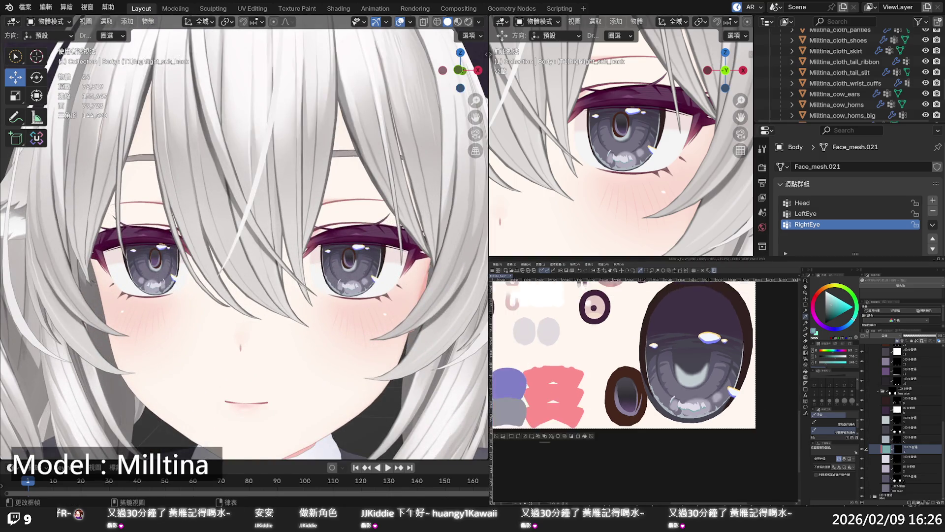
scroll(648, 365, down, 3)
scroll(648, 365, down, 2)
scroll(648, 365, down, 1)
scroll(647, 364, down, 1)
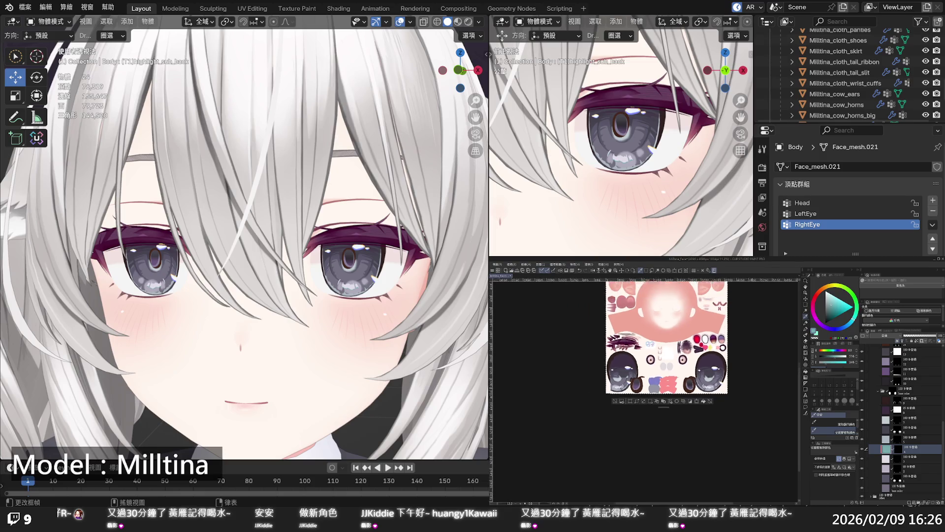
scroll(648, 364, down, 1)
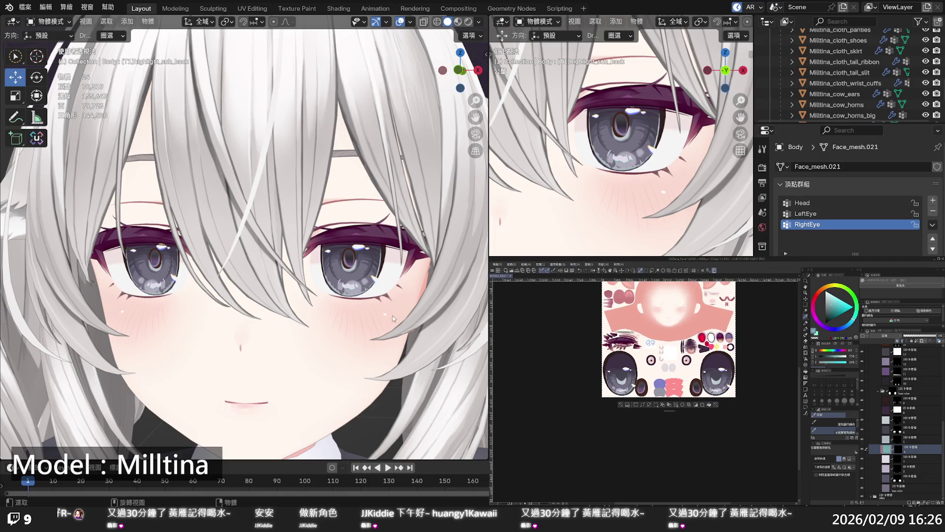
scroll(377, 251, down, 4)
scroll(377, 251, down, 2)
scroll(378, 251, down, 1)
scroll(377, 231, up, 2)
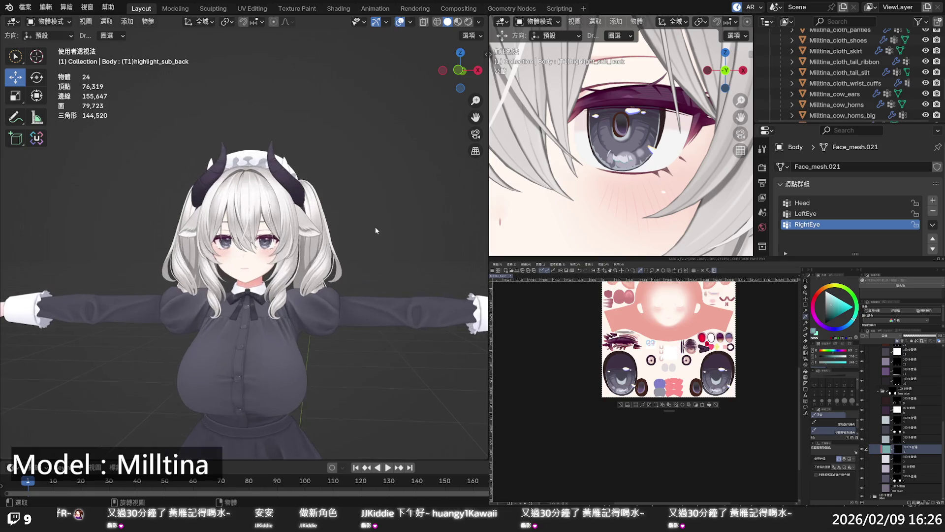
scroll(375, 227, up, 2)
shift+middle_drag(376, 232, 343, 243)
scroll(344, 244, up, 2)
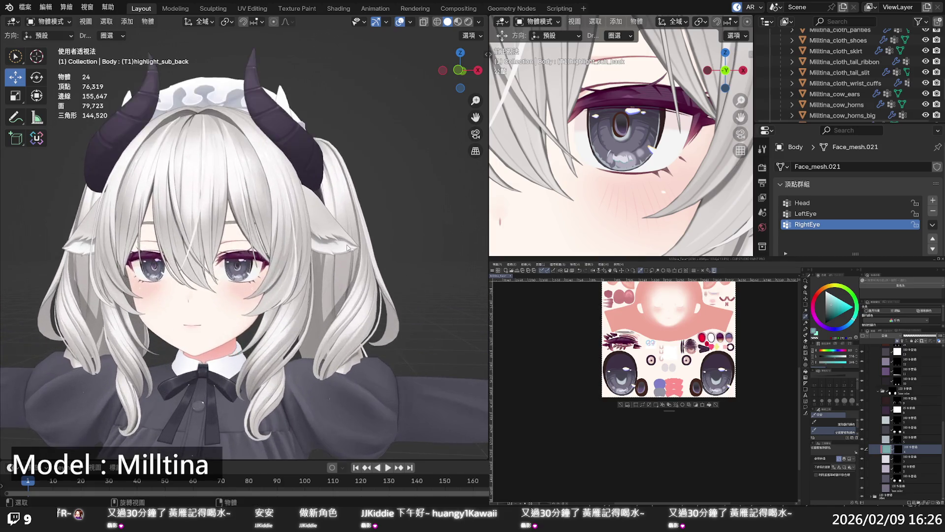
scroll(346, 245, up, 2)
scroll(349, 247, up, 2)
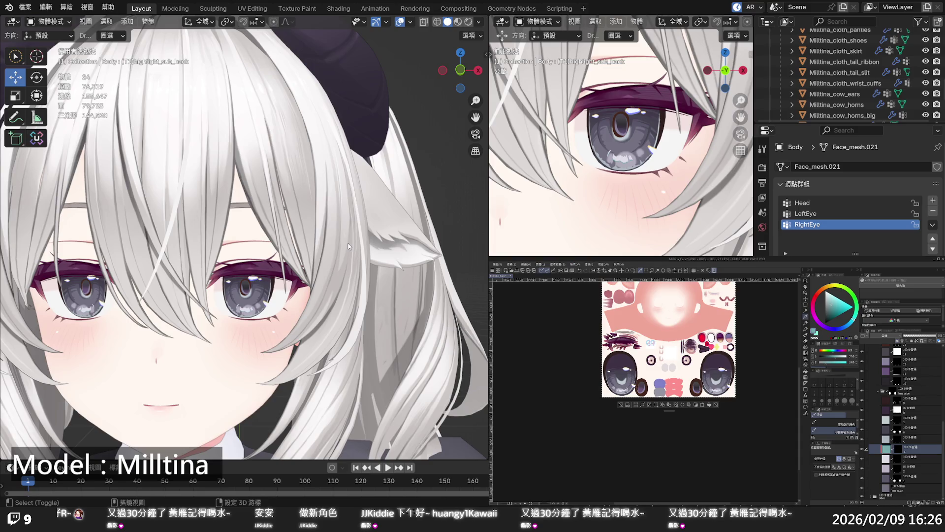
shift+middle_drag(350, 247, 360, 236)
scroll(360, 235, up, 2)
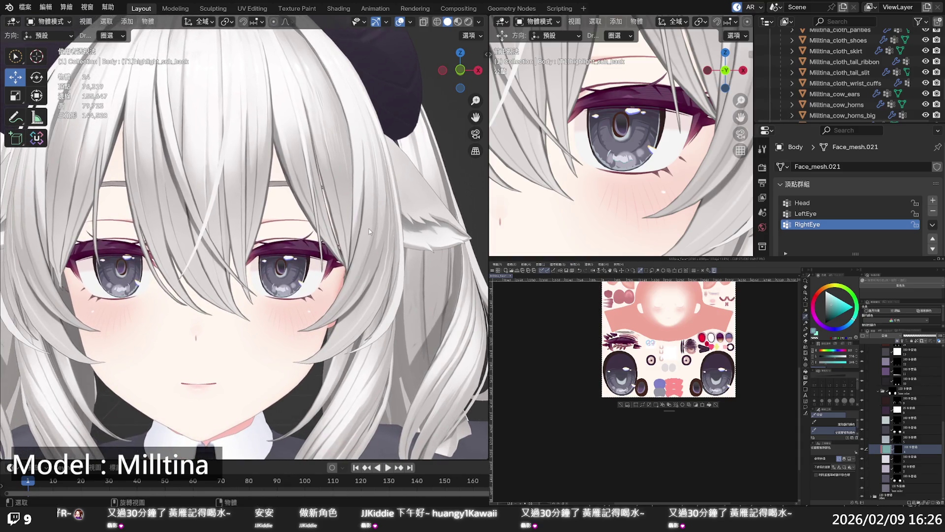
scroll(368, 231, down, 3)
scroll(369, 230, down, 1)
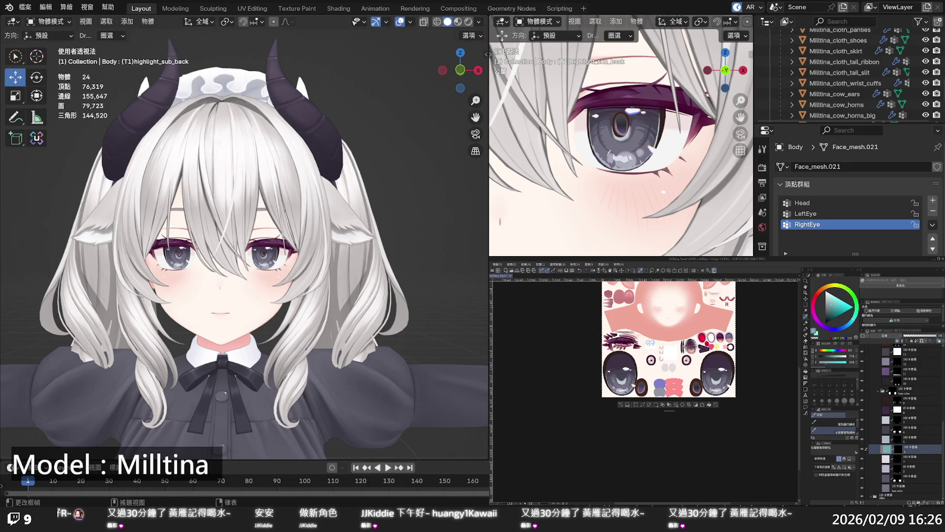
scroll(900, 418, up, 5)
scroll(900, 419, up, 1)
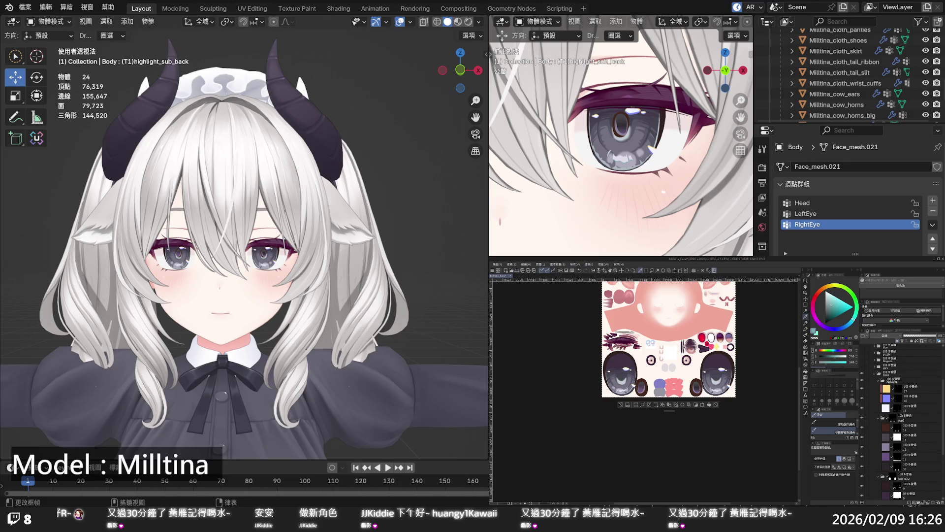
Compare a lighter blue iris, then fill the inner iris teal at 57% colour value
click(862, 368)
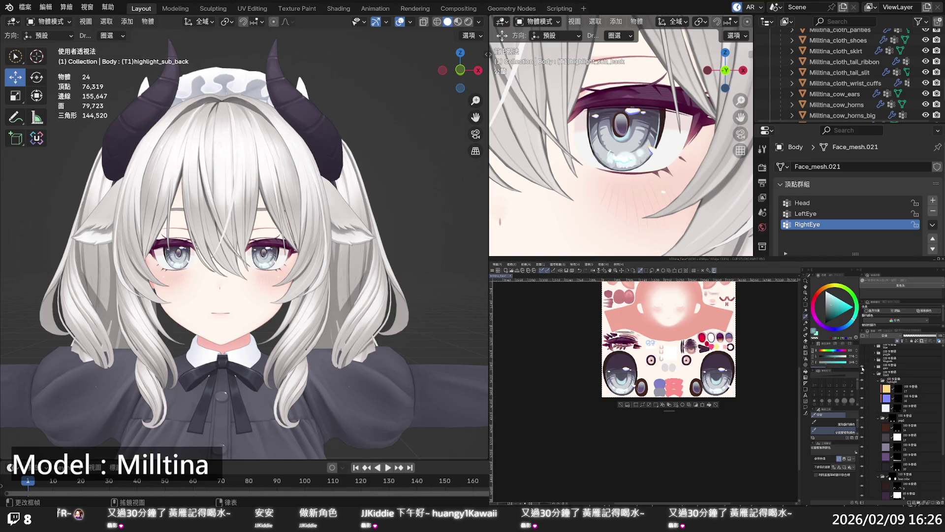
click(862, 368)
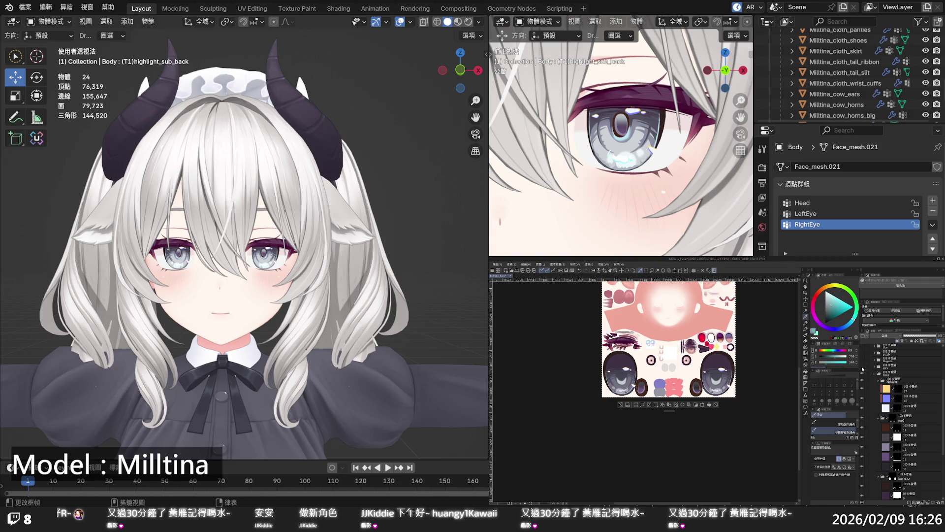
scroll(244, 237, up, 4)
scroll(244, 237, up, 1)
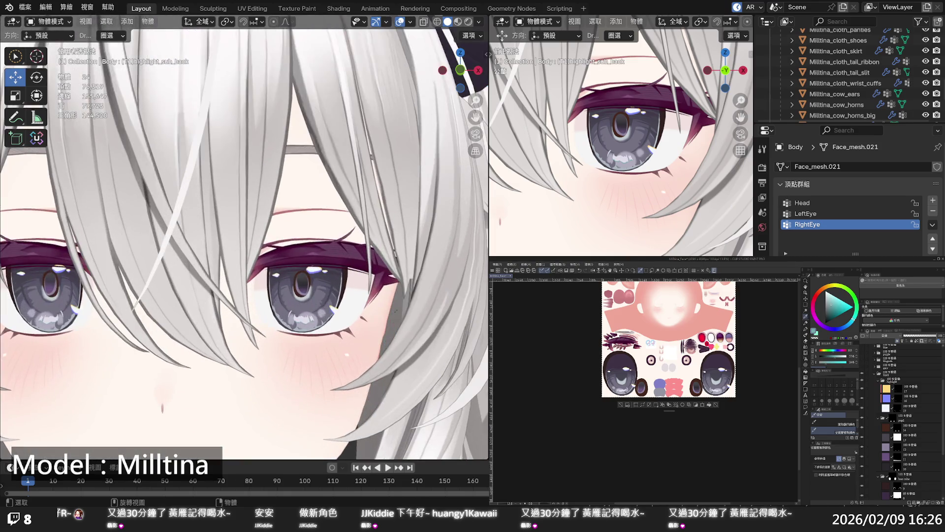
scroll(867, 370, down, 5)
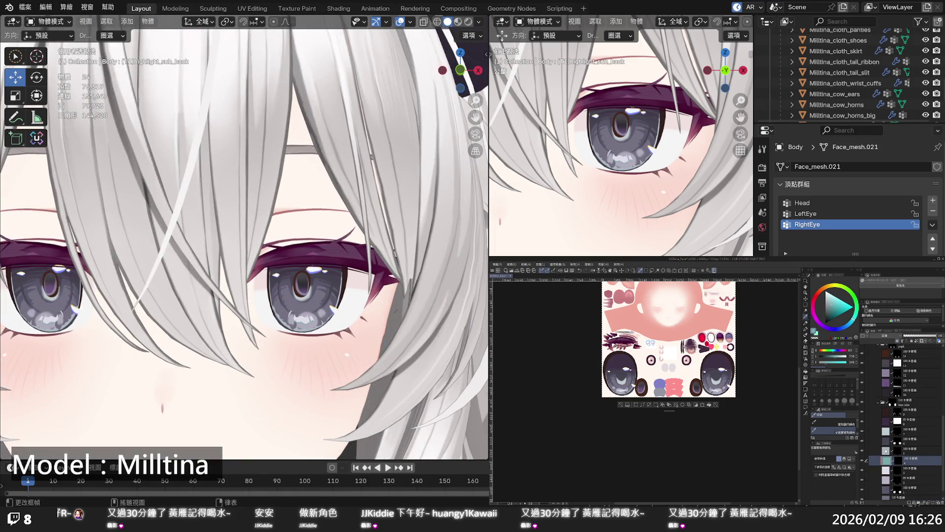
click(867, 421)
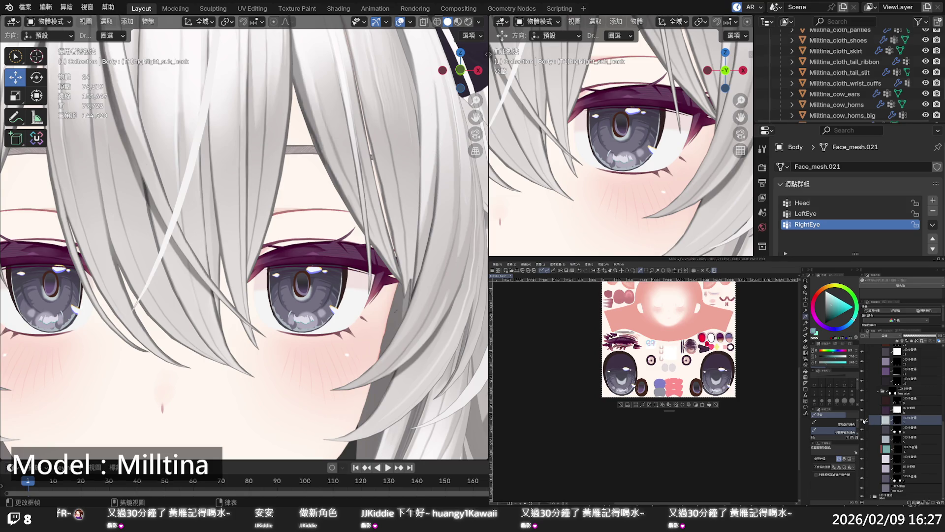
scroll(737, 367, up, 2)
scroll(719, 373, up, 2)
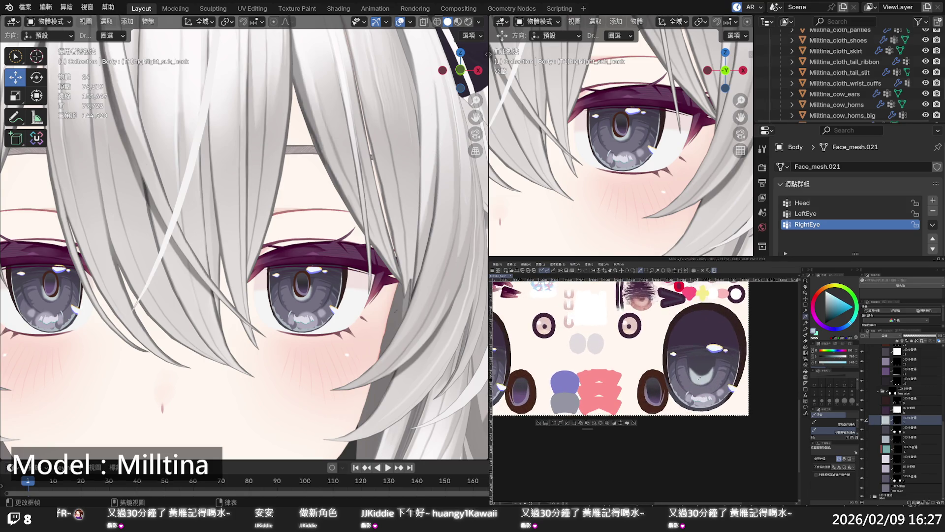
drag(830, 360, 835, 359)
click(625, 423)
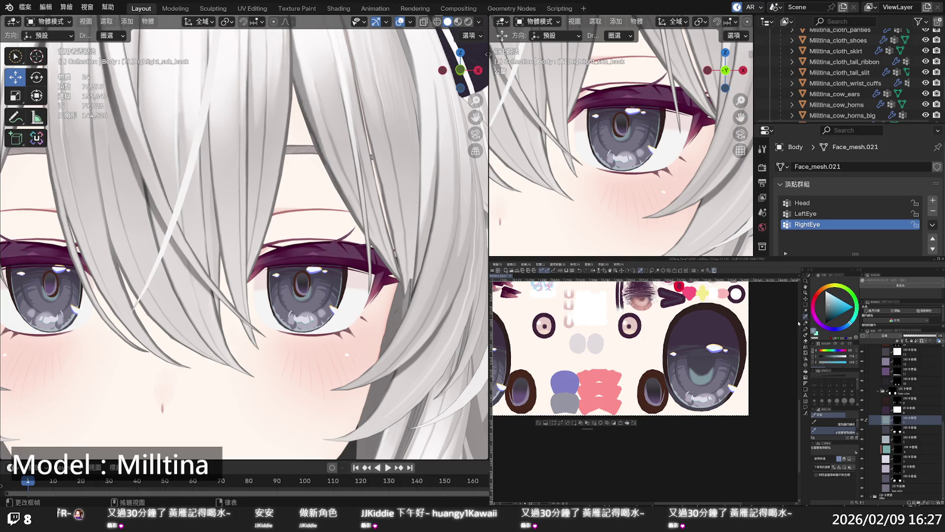
Shift the hue to purple and recolour the iris's lower ring purple-grey
drag(834, 329, 827, 329)
click(701, 377)
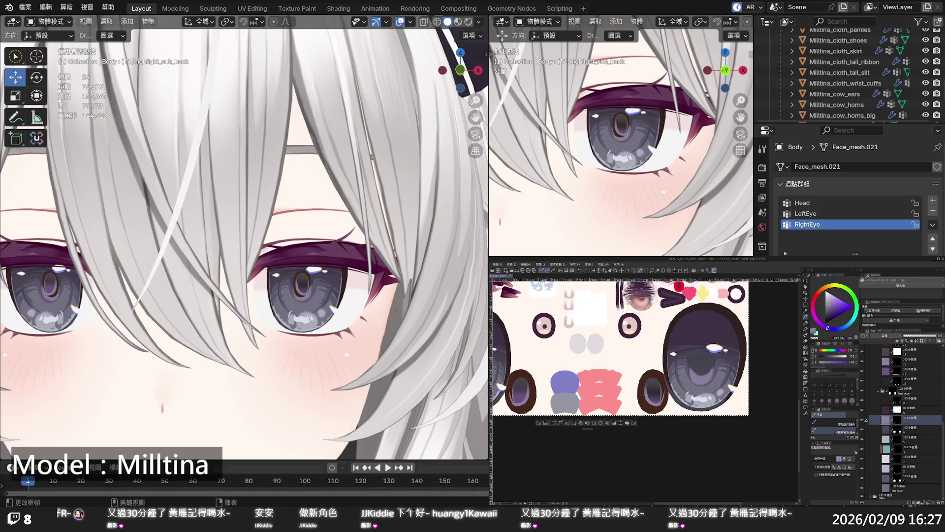
key(KP_Decimal)
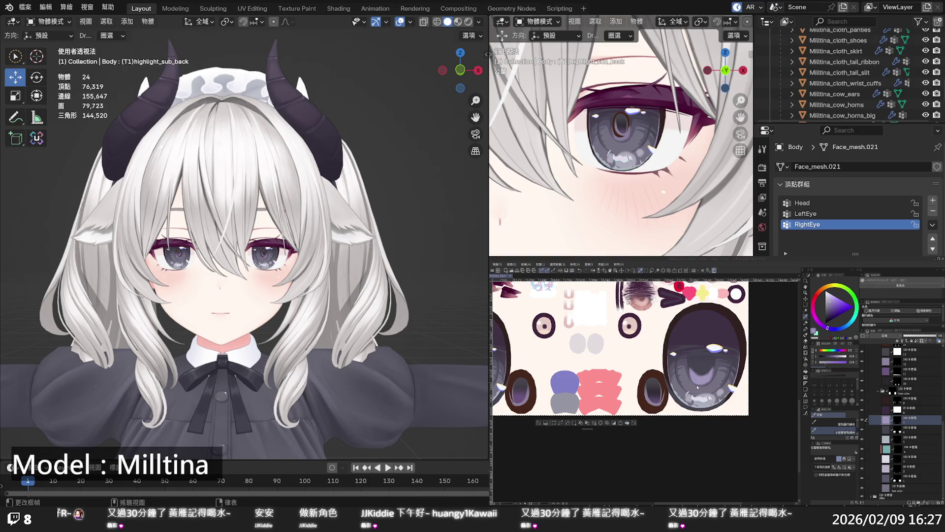
Orbit and zoom the Blender viewport into a frontal close-up of the avatar's eyes
scroll(244, 249, down, 2)
middle_drag(366, 253, 322, 270)
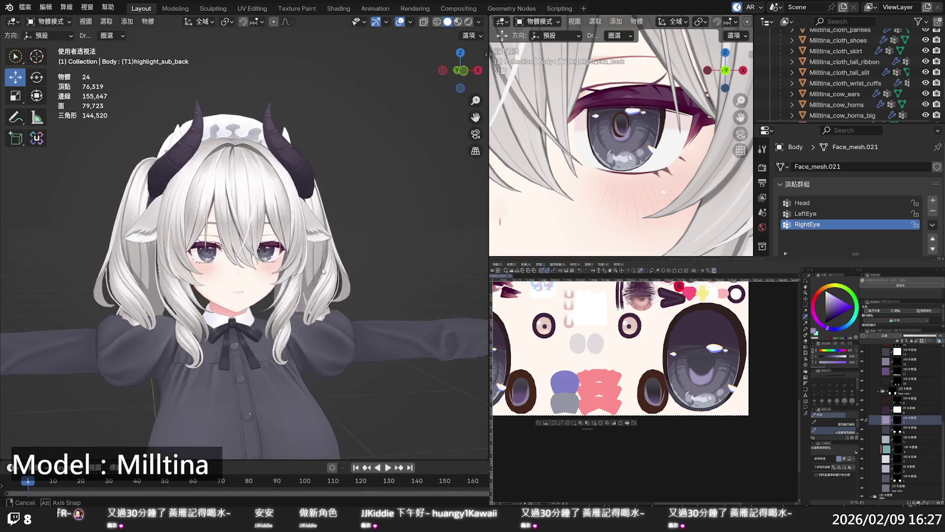
scroll(315, 271, up, 4)
middle_drag(295, 276, 272, 276)
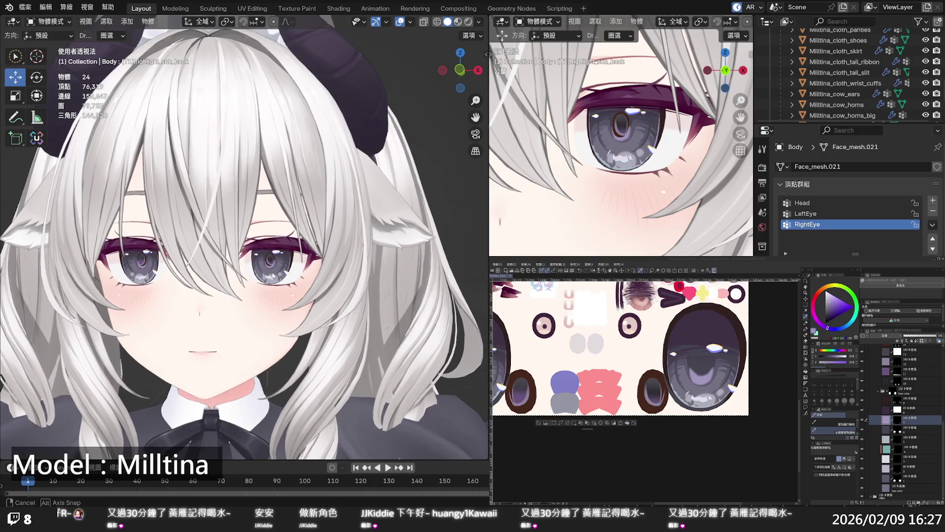
scroll(272, 276, up, 1)
scroll(274, 273, up, 1)
scroll(278, 268, up, 1)
scroll(277, 270, down, 1)
scroll(273, 274, down, 1)
scroll(274, 273, up, 1)
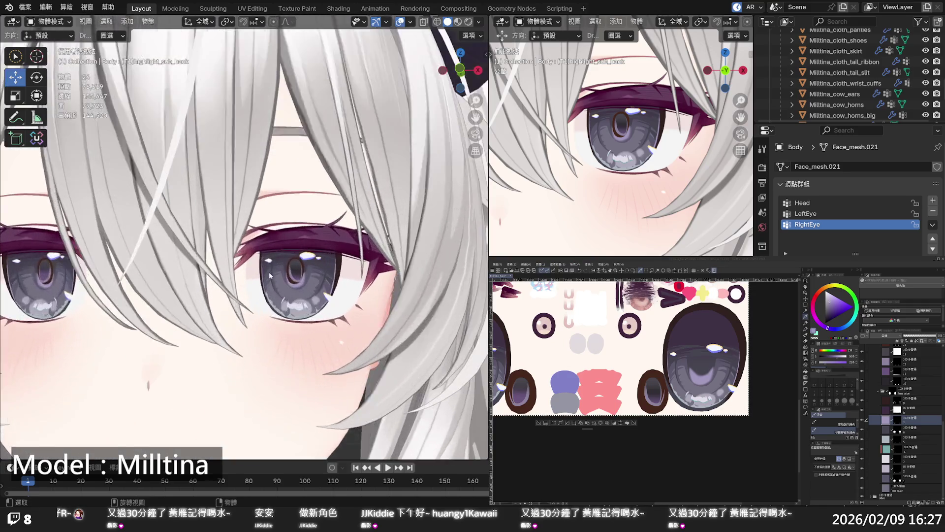
scroll(266, 277, up, 1)
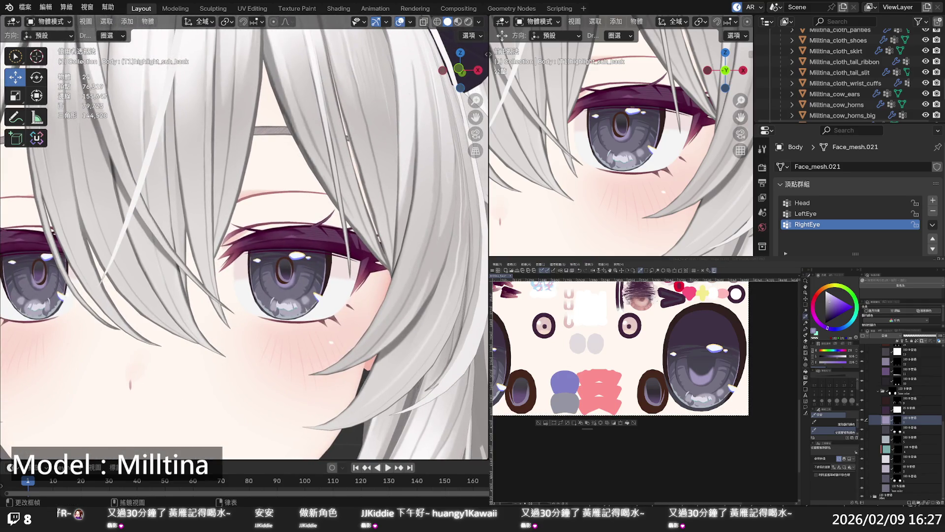
Toggle the upper eye layer's visibility to compare irises, then pick a different iris hue
click(871, 409)
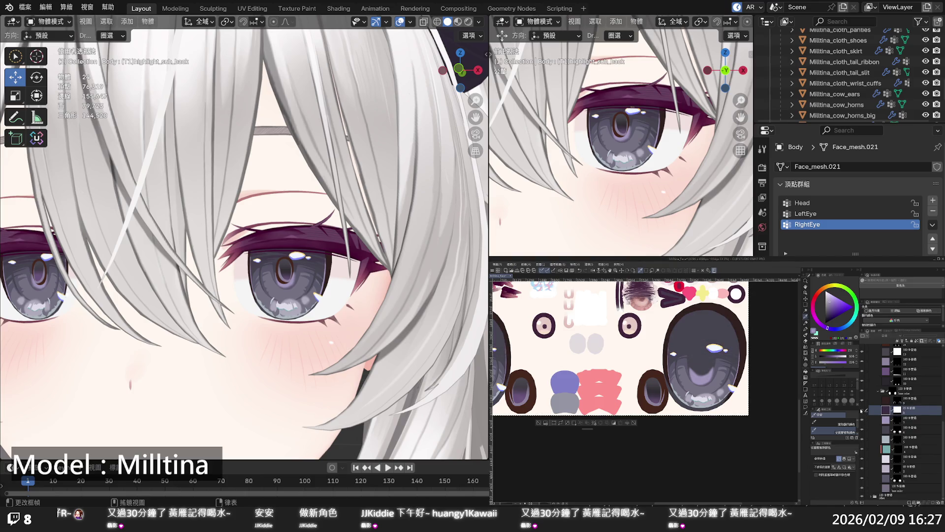
click(861, 409)
click(861, 409)
click(861, 409)
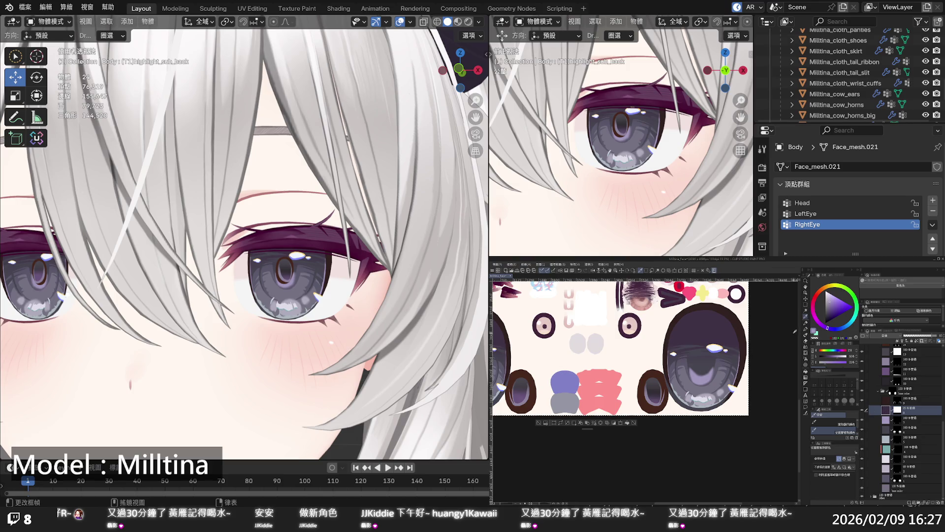
click(820, 322)
Select the next eye layer down and inspect both eyes from a slightly orbited view
click(866, 429)
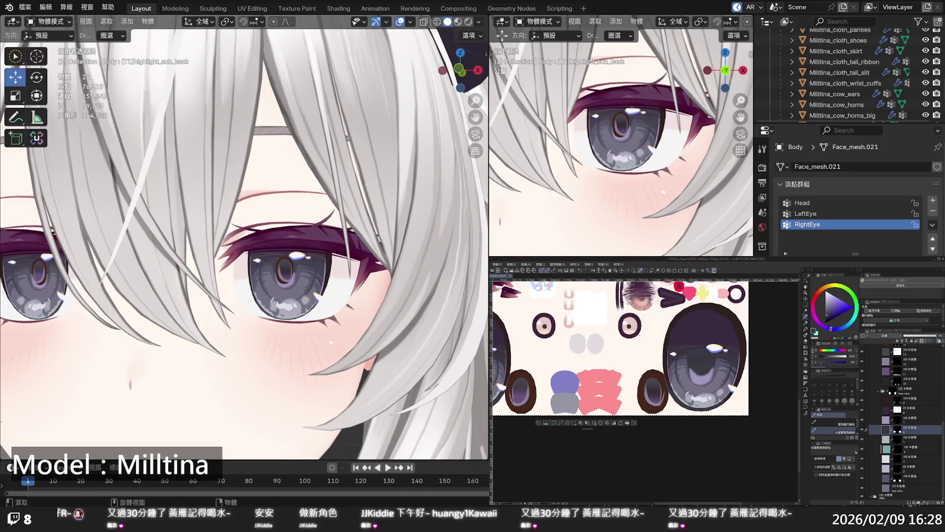
scroll(355, 291, down, 10)
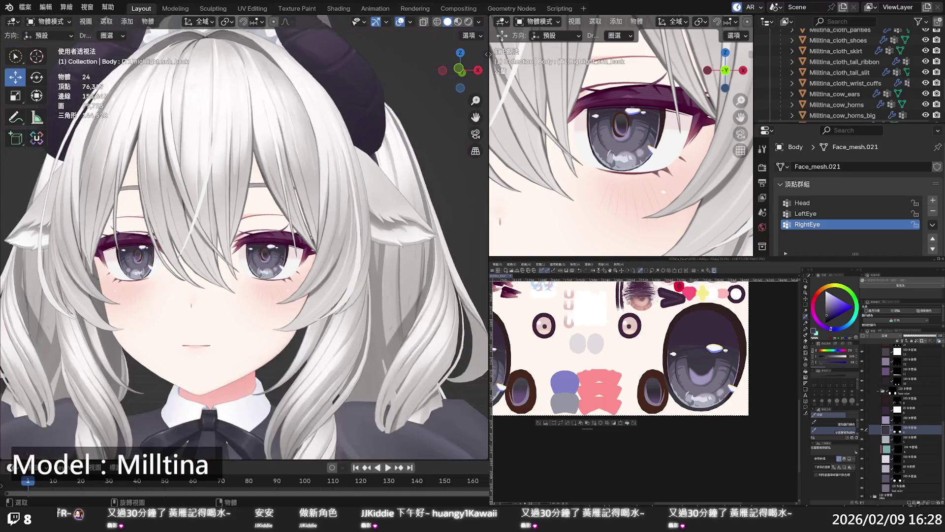
mouse_move(345, 296)
middle_down()
mouse_move(355, 291)
mouse_move(334, 295)
mouse_move(365, 286)
mouse_move(279, 273)
middle_up()
scroll(355, 284, up, 3)
scroll(355, 285, up, 2)
scroll(355, 285, up, 3)
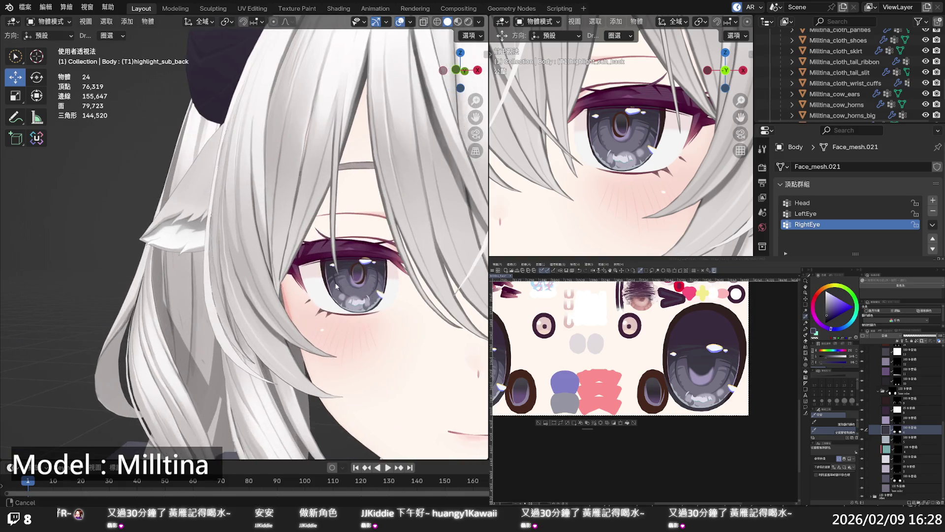
scroll(279, 274, up, 2)
scroll(278, 275, down, 3)
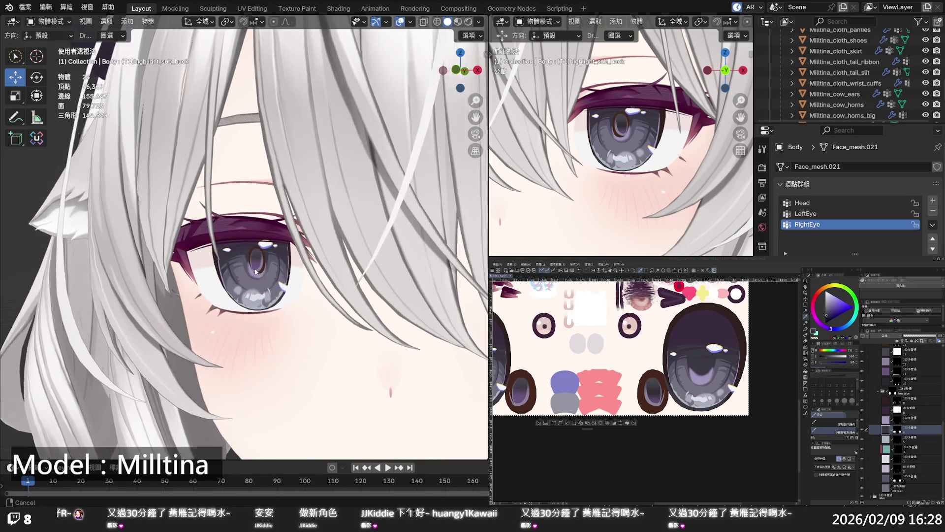
scroll(275, 276, down, 3)
mouse_move(267, 278)
middle_down()
mouse_move(236, 278)
mouse_move(240, 285)
middle_up()
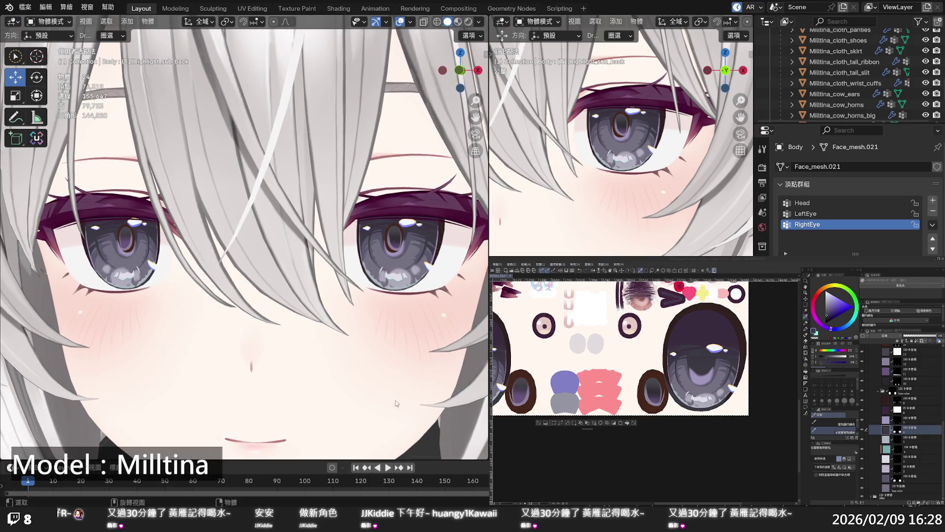
On a lower eye layer, adjust saturation, try a teal iris hue, then return to purple
click(870, 448)
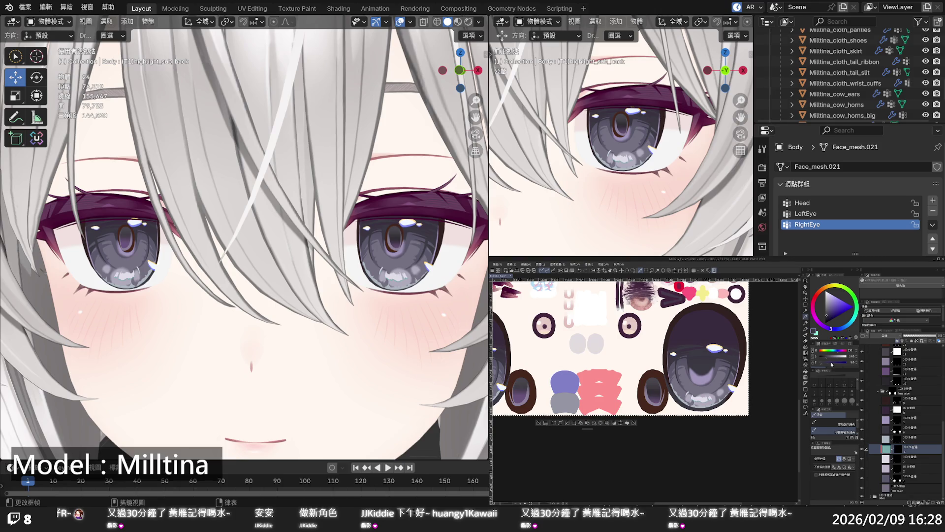
click(832, 311)
alt+click(739, 371)
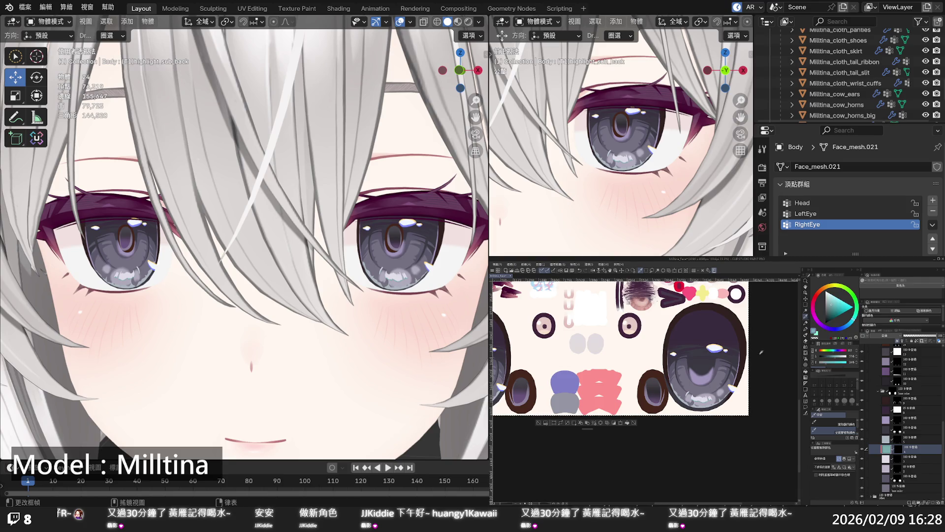
click(826, 327)
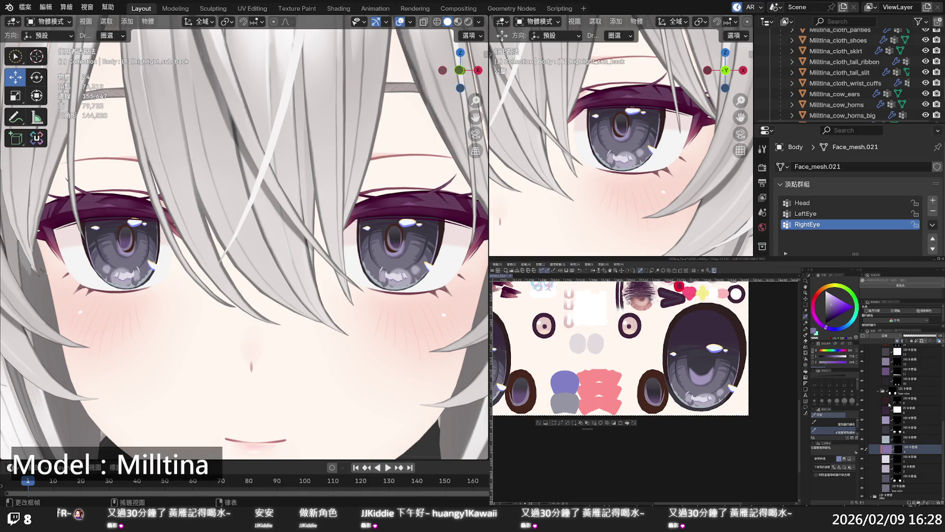
scroll(716, 411, down, 2)
scroll(721, 407, down, 2)
scroll(727, 404, down, 1)
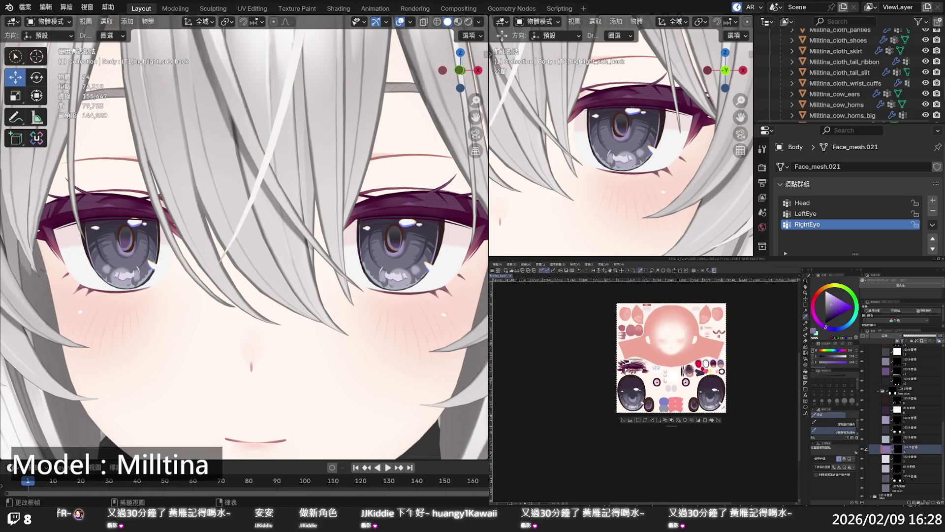
scroll(730, 401, up, 1)
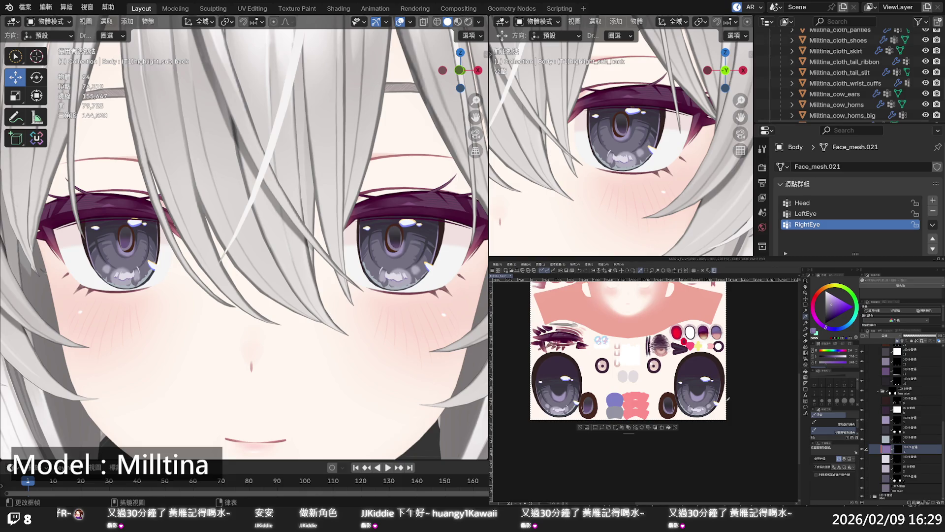
scroll(244, 236, down, 4)
scroll(244, 236, down, 3)
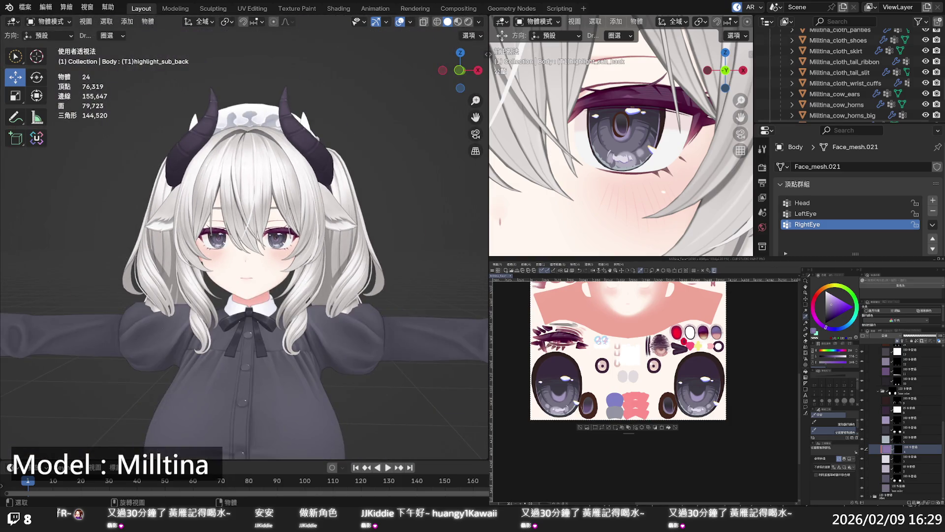
scroll(244, 237, down, 3)
scroll(244, 237, up, 3)
scroll(245, 236, up, 3)
scroll(244, 236, up, 3)
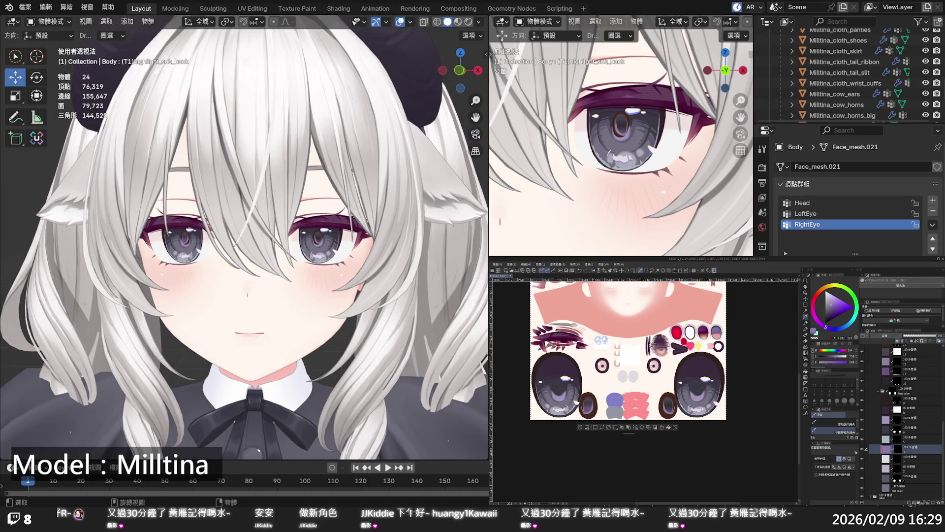
scroll(244, 236, down, 3)
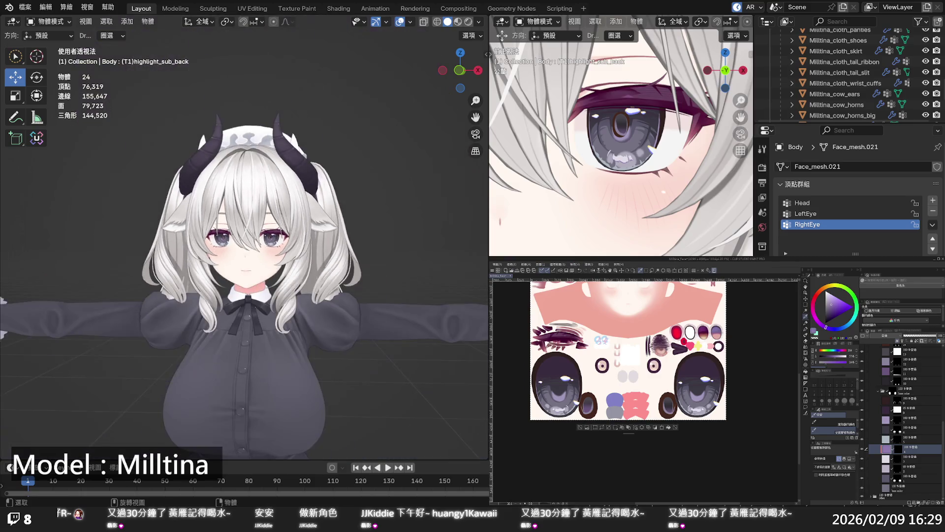
scroll(244, 236, down, 1)
scroll(244, 236, down, 1)
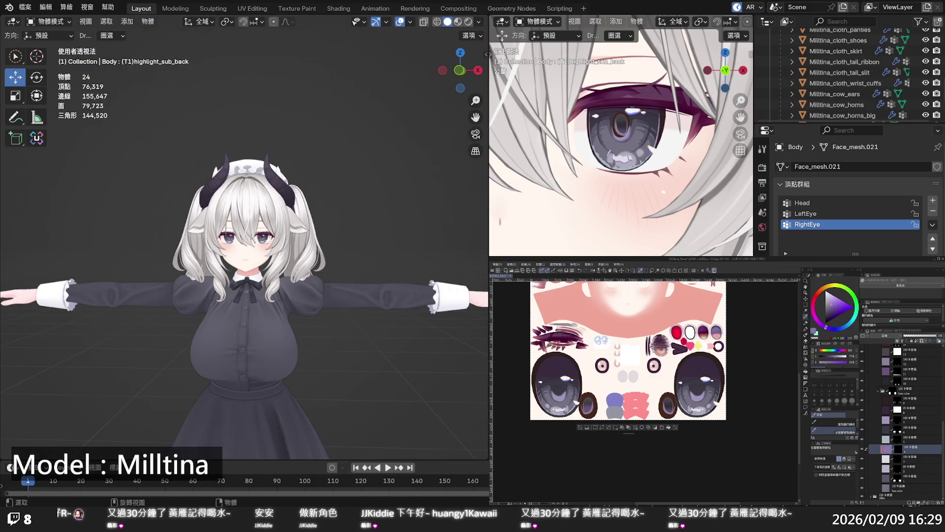
scroll(244, 237, up, 2)
scroll(244, 236, up, 3)
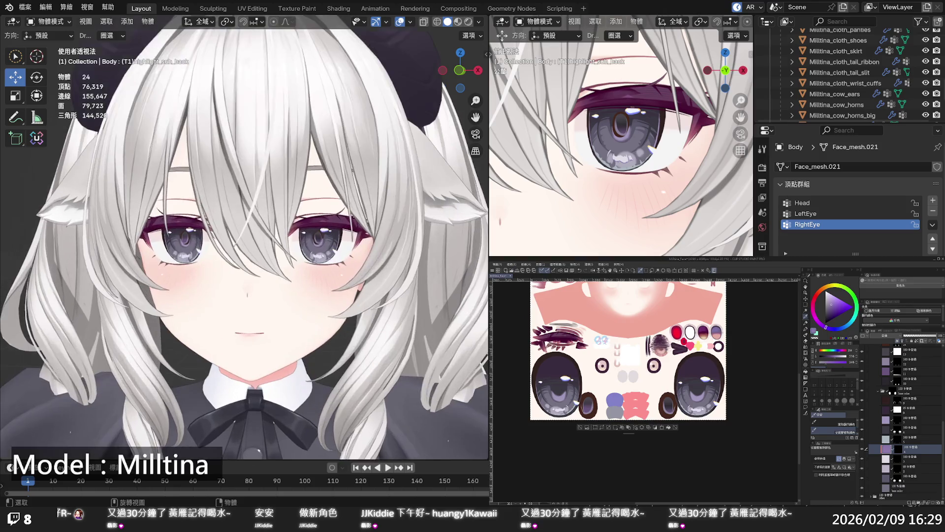
scroll(244, 237, up, 2)
scroll(244, 237, up, 2)
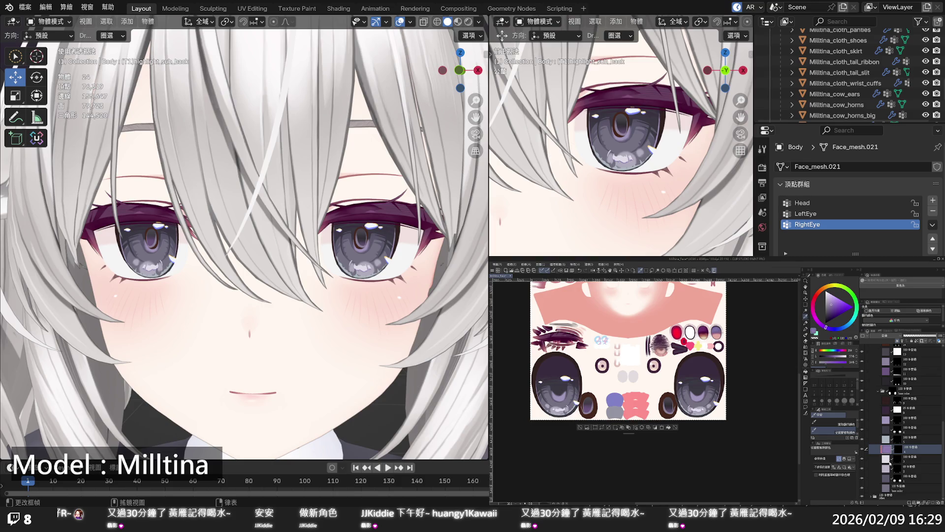
click(886, 458)
key(ctrl+plus)
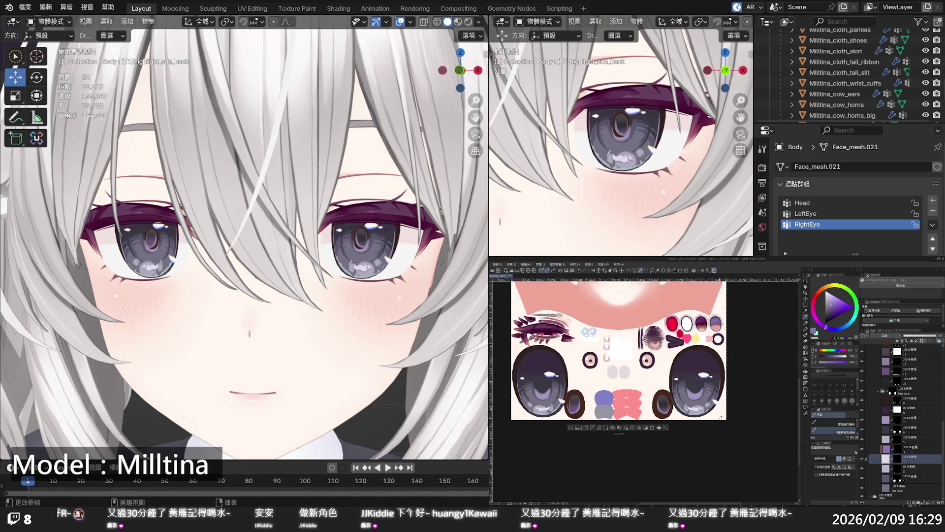
key(ctrl+plus)
key(ctrl+plus)
key(ctrl+plus)
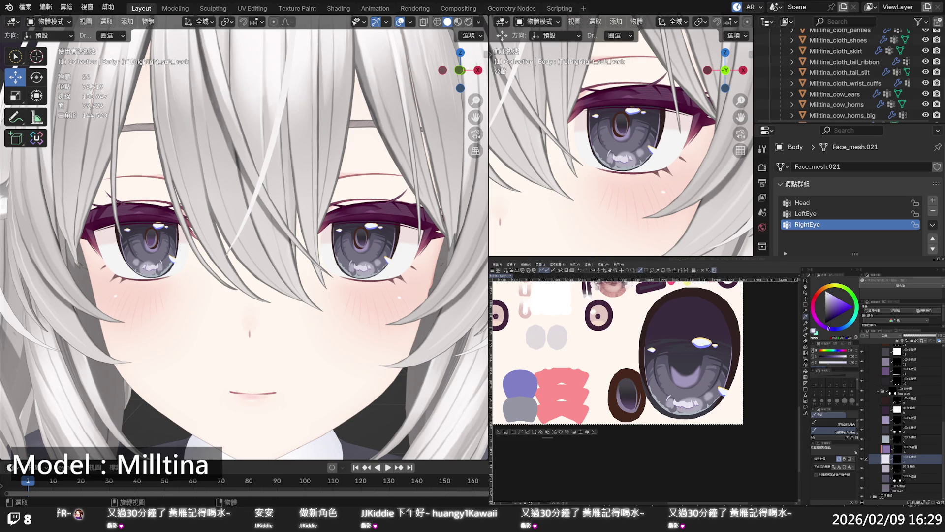
scroll(244, 236, down, 4)
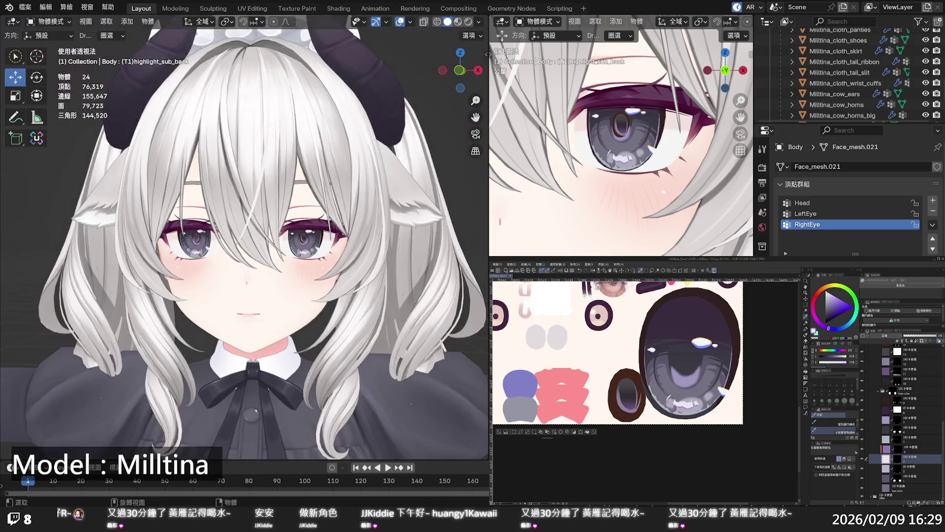
scroll(385, 288, down, 2)
scroll(384, 288, down, 1)
scroll(384, 288, down, 1)
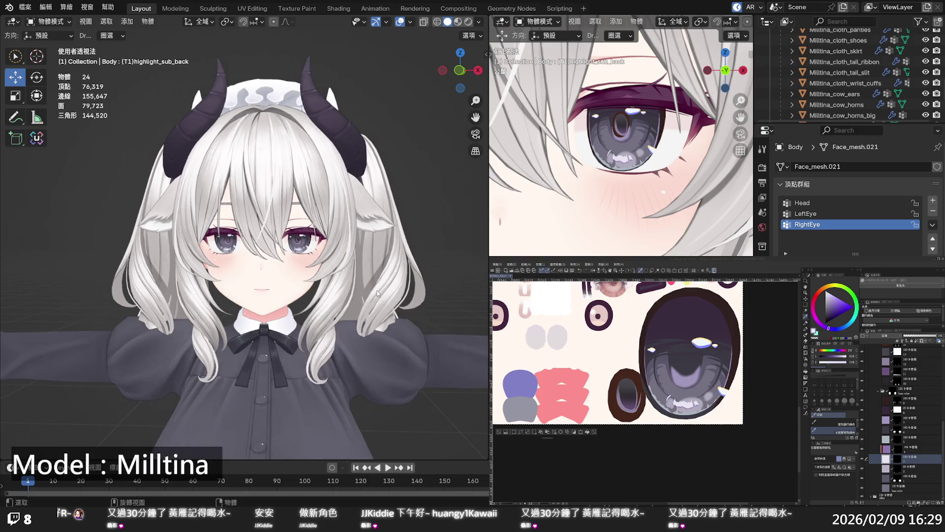
scroll(385, 288, down, 1)
scroll(380, 294, up, 2)
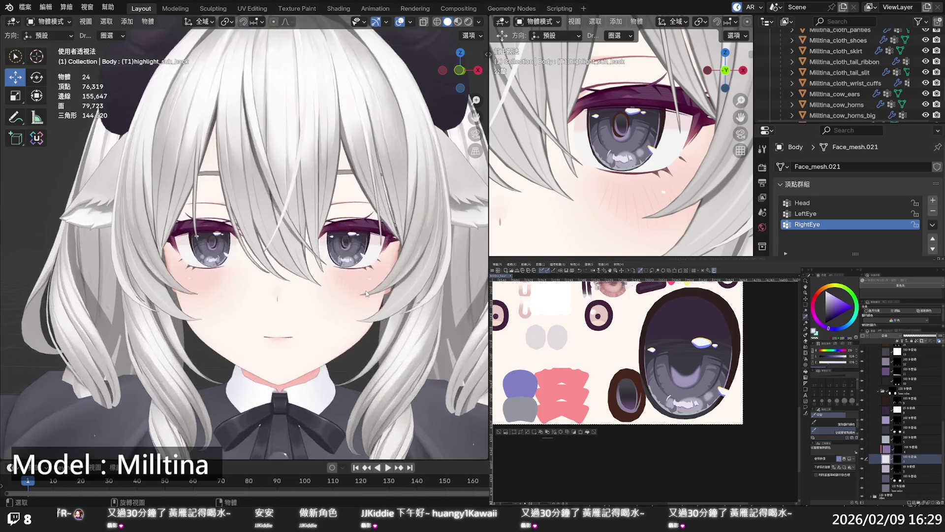
scroll(364, 288, up, 2)
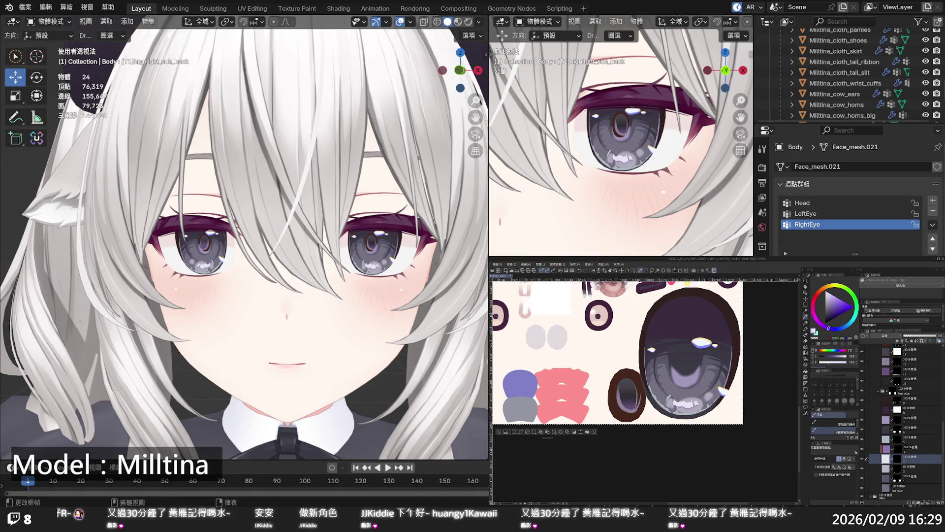
click(864, 466)
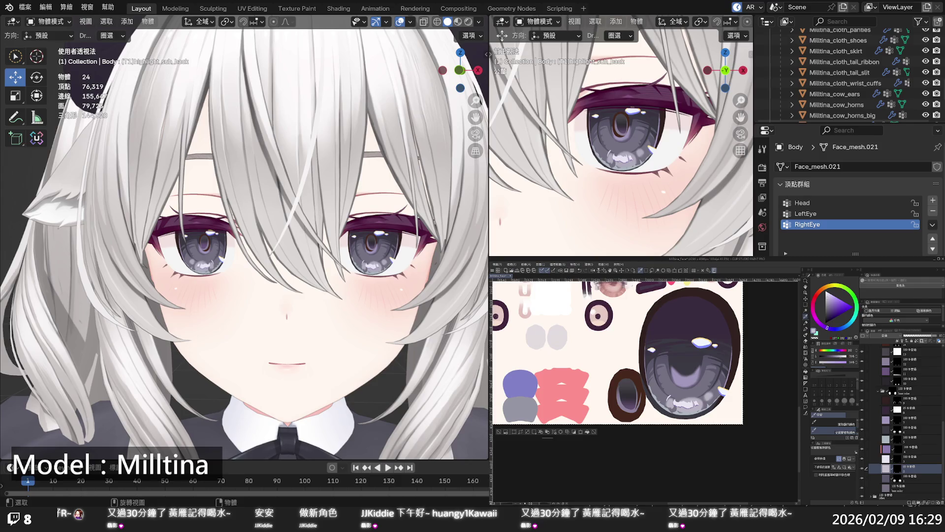
scroll(244, 236, down, 5)
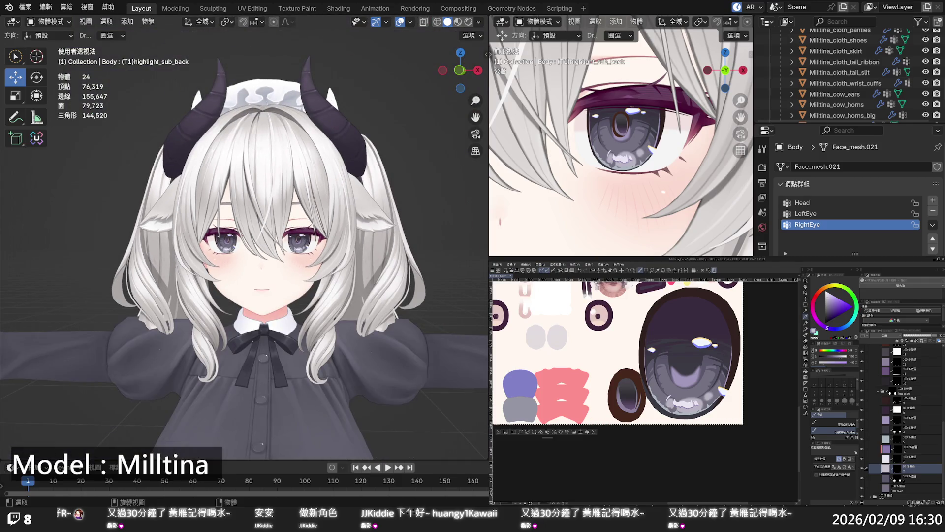
scroll(244, 236, down, 2)
scroll(244, 236, down, 2)
scroll(245, 236, down, 1)
scroll(244, 236, up, 1)
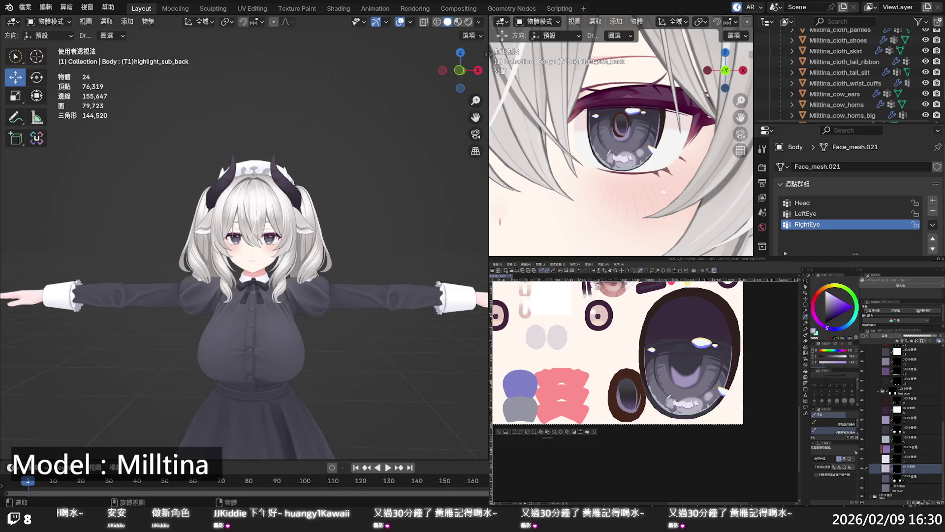
scroll(250, 280, up, 1)
scroll(250, 280, up, 1)
scroll(250, 279, up, 1)
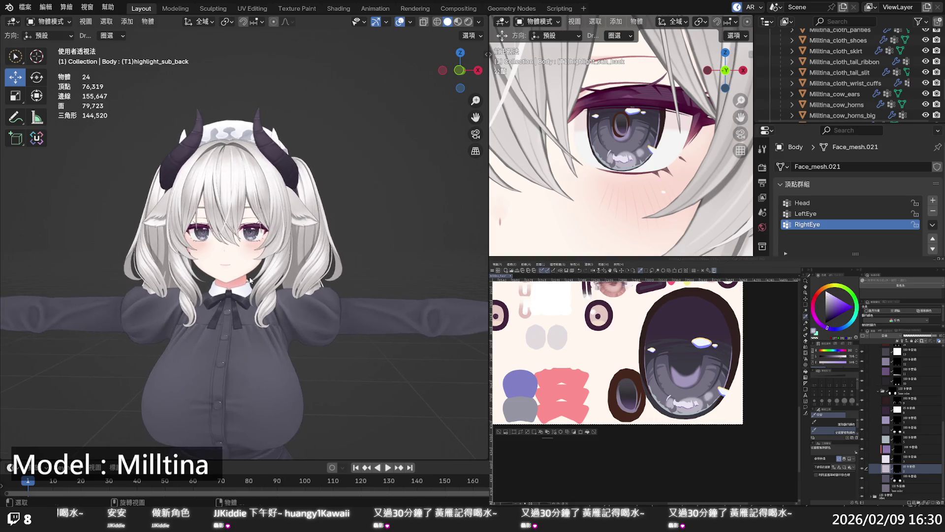
scroll(250, 279, up, 2)
middle_drag(250, 279, 224, 275)
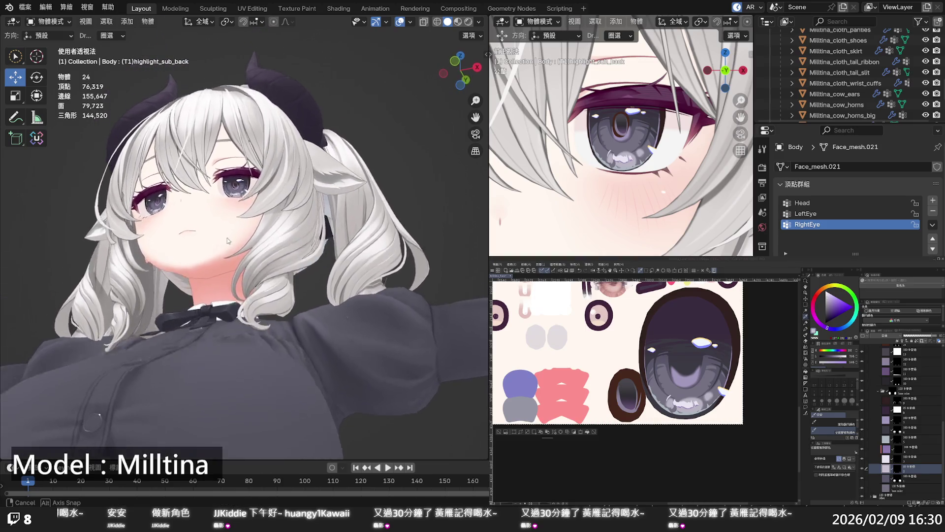
scroll(223, 275, up, 2)
scroll(223, 279, up, 2)
scroll(223, 279, down, 3)
mouse_move(223, 279)
middle_down()
mouse_move(254, 282)
mouse_move(235, 284)
middle_up()
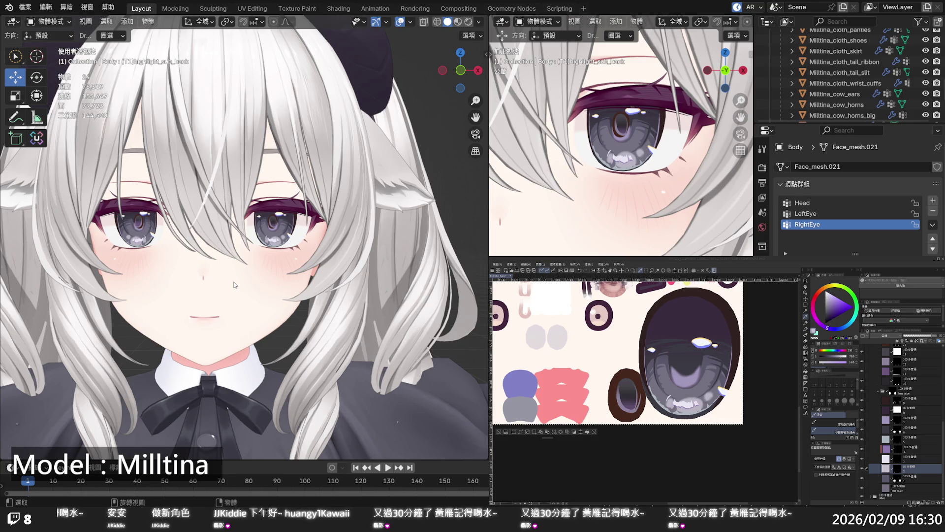
scroll(234, 284, up, 2)
scroll(234, 284, up, 2)
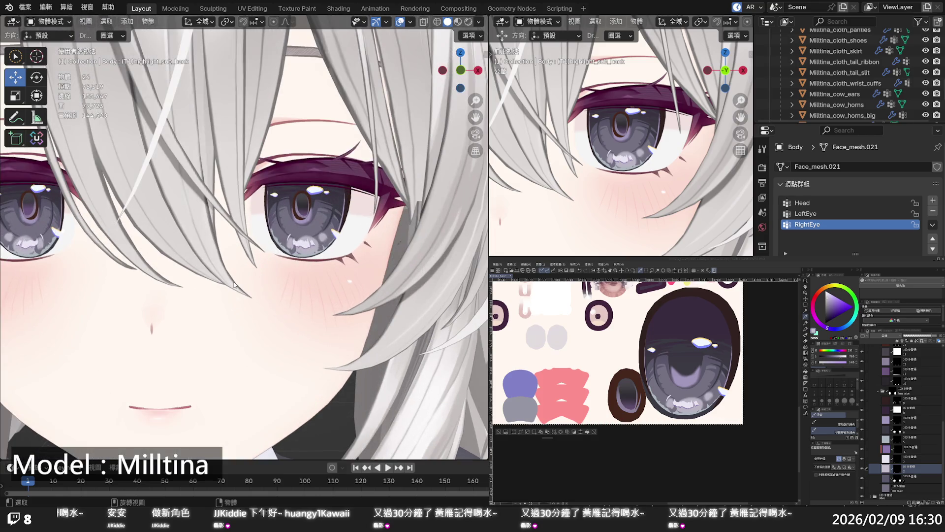
scroll(234, 284, down, 1)
mouse_move(234, 285)
middle_down()
mouse_move(216, 285)
mouse_move(236, 291)
middle_up()
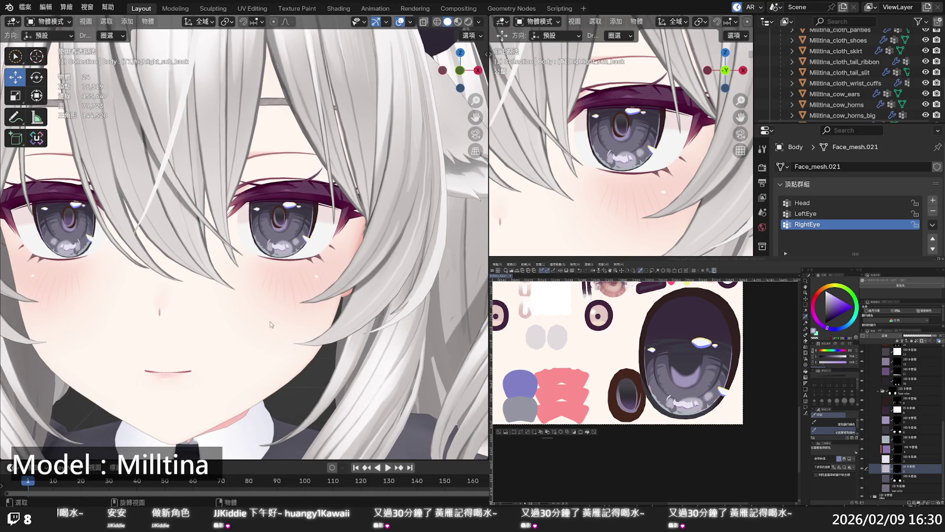
scroll(669, 394, down, 2)
Select an eye texture layer and toggle the upper highlight layers to compare the brown eye ovals
scroll(669, 393, down, 2)
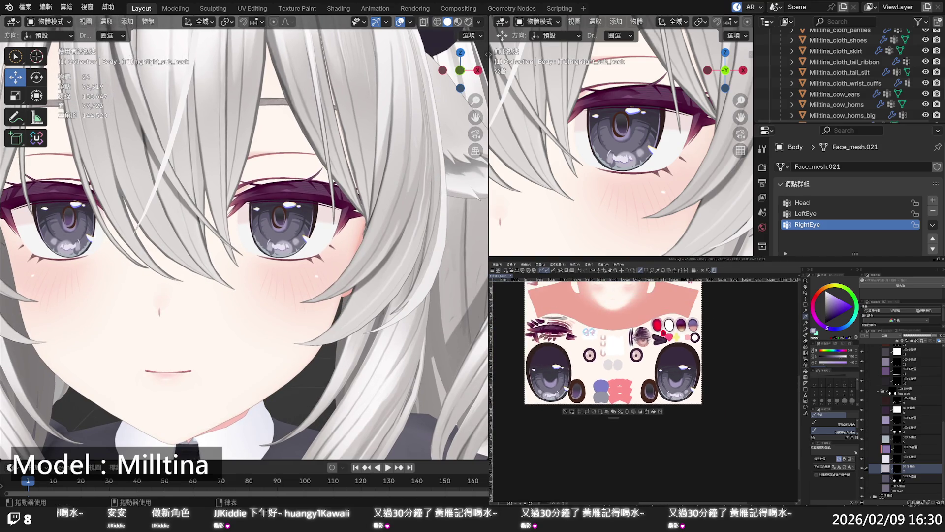
scroll(637, 394, up, 1)
scroll(637, 393, up, 1)
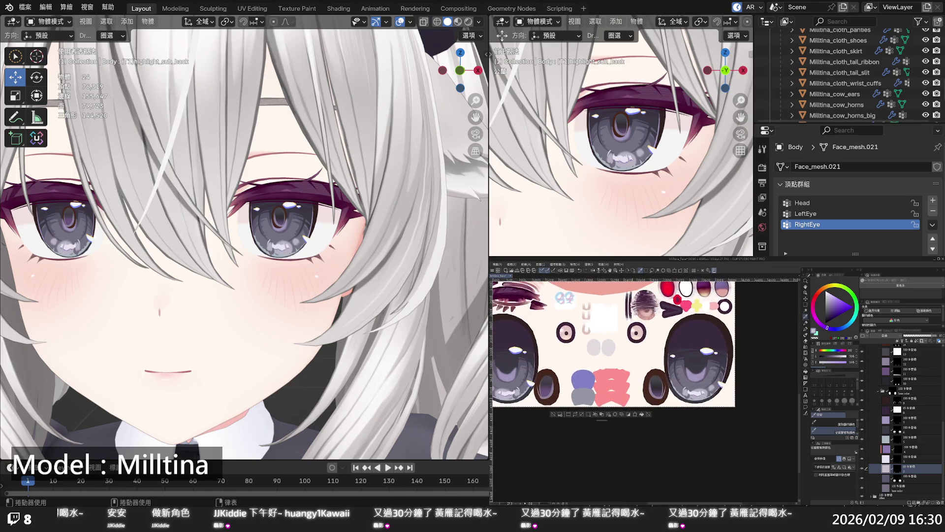
scroll(637, 394, up, 1)
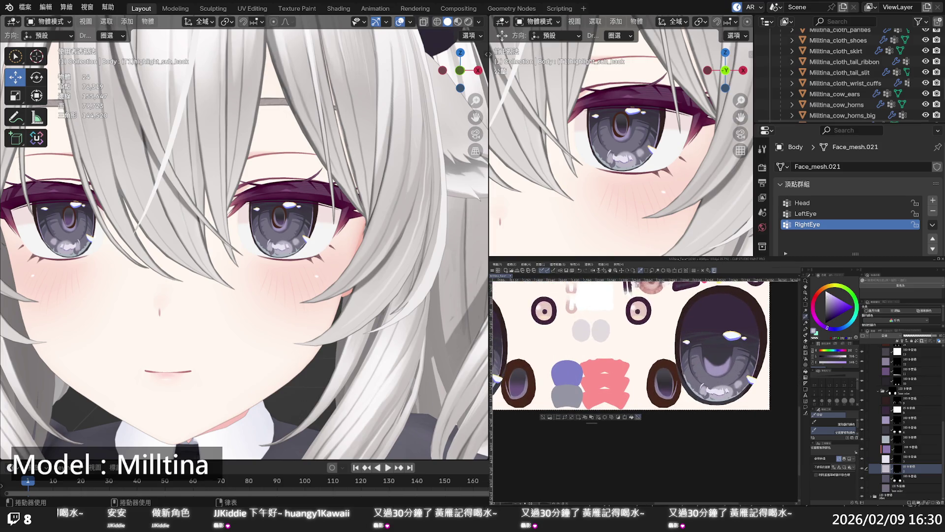
scroll(901, 424, up, 2)
click(886, 385)
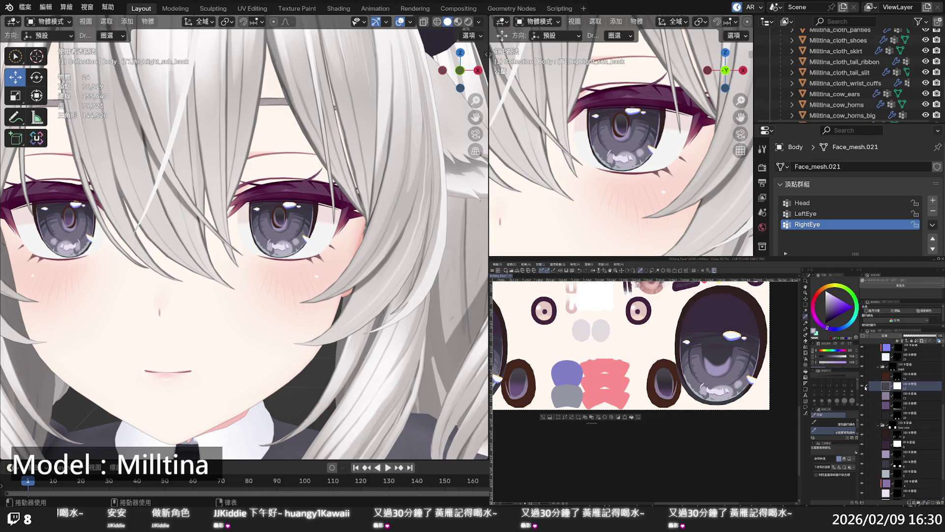
click(862, 396)
click(863, 396)
click(862, 395)
click(863, 387)
click(863, 387)
Toggle the eye highlight gradient layers on and off to compare, leaving them hidden
click(862, 415)
click(862, 415)
click(862, 416)
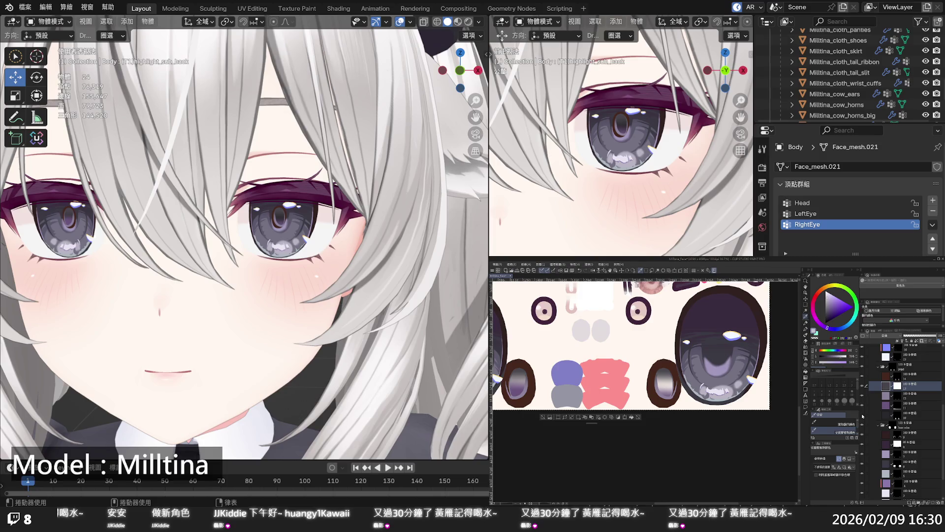
click(862, 416)
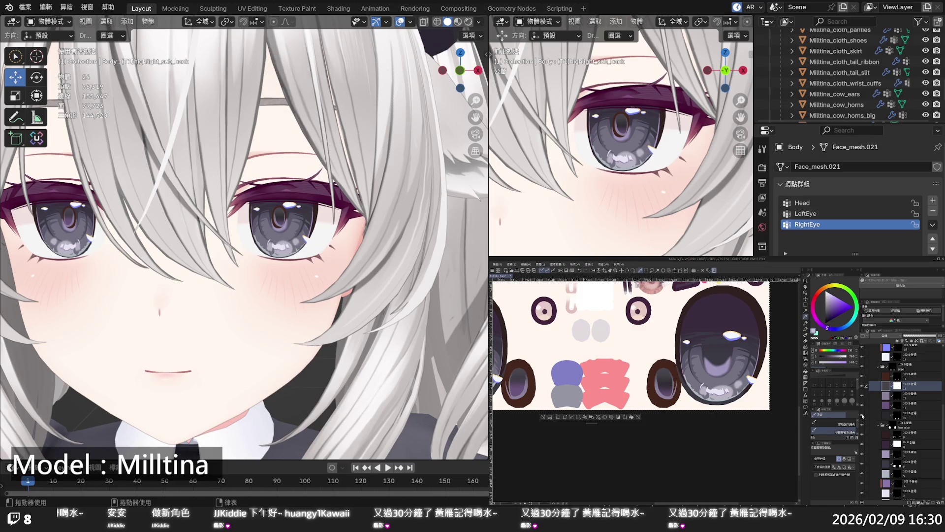
click(863, 416)
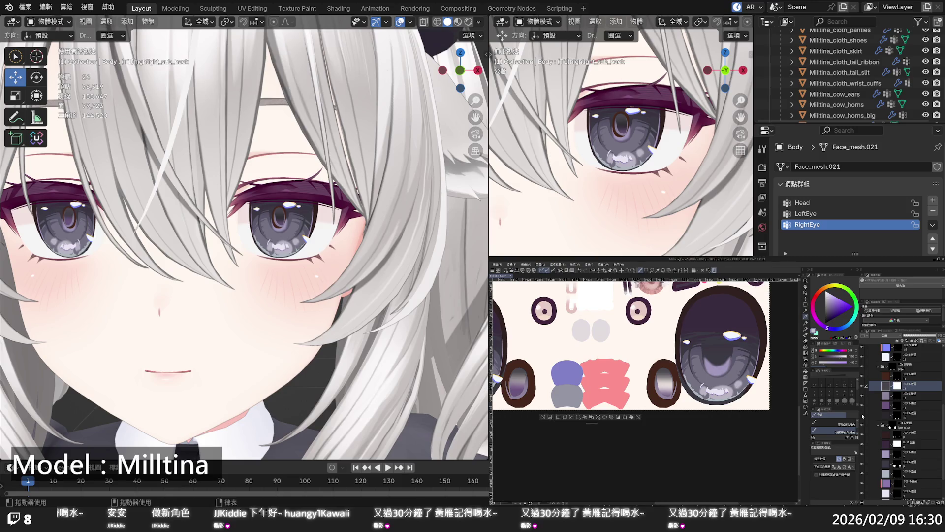
click(862, 416)
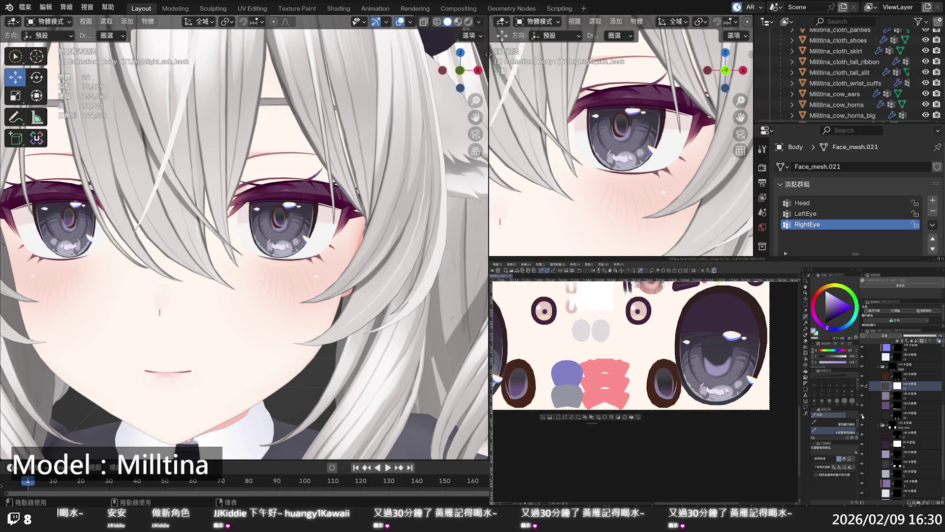
click(862, 416)
click(863, 416)
click(863, 416)
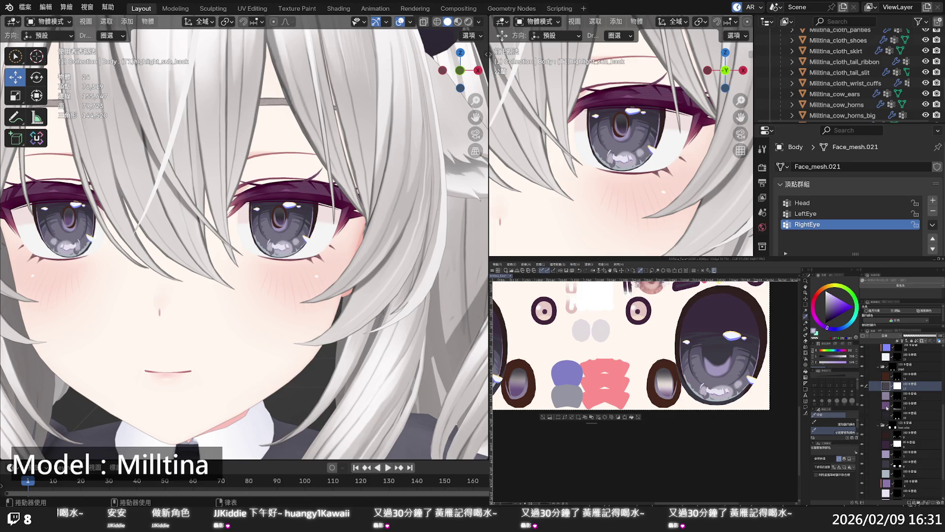
click(862, 405)
click(862, 405)
On the layer below the highlights, fill both eye ovals near-white and deselect
click(897, 406)
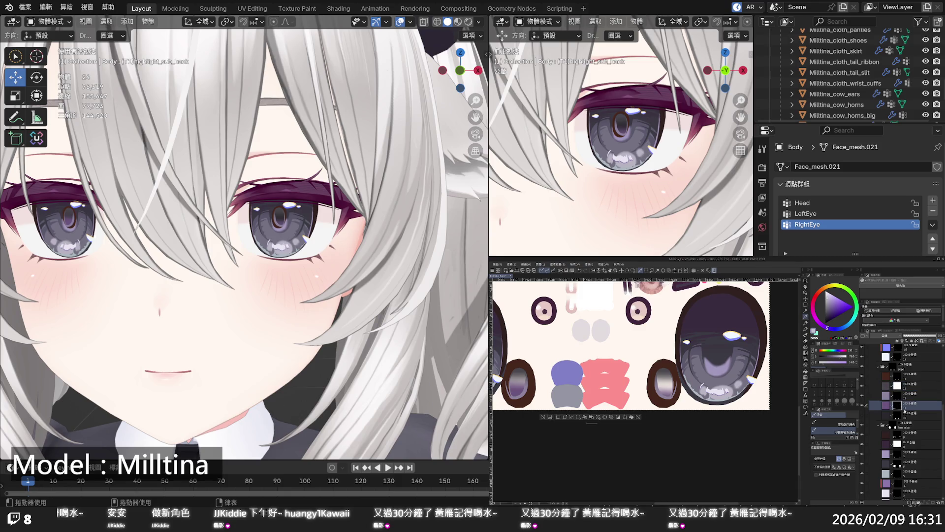
scroll(905, 408, up, 1)
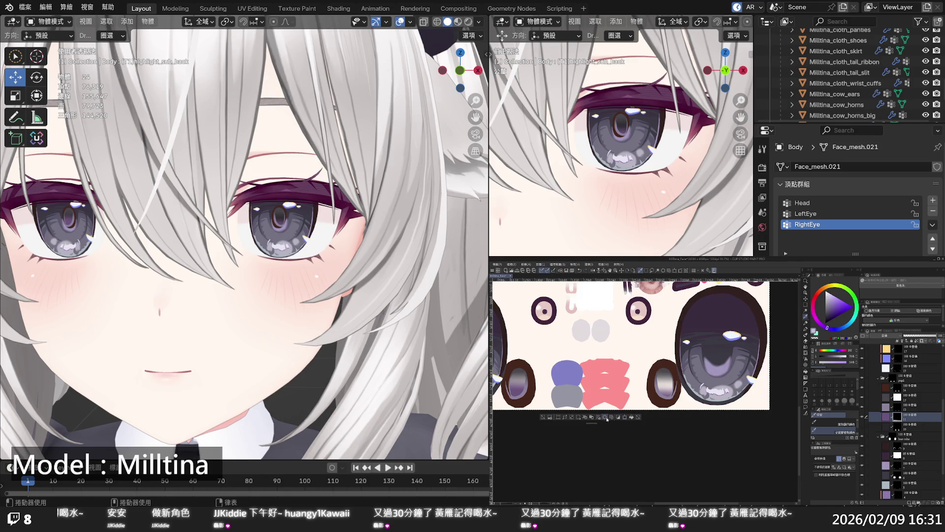
click(640, 417)
key(ctrl+d)
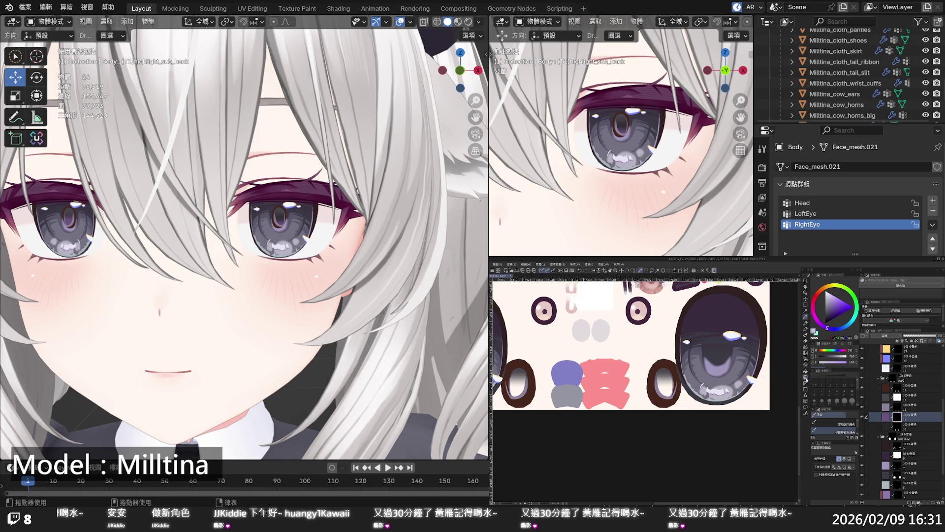
click(805, 383)
scroll(606, 405, up, 2)
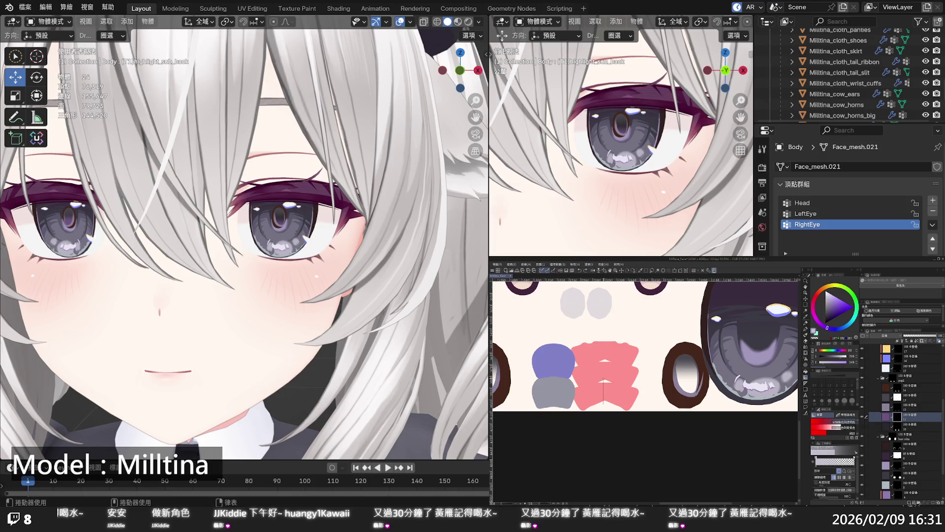
Draw a vertical gradient across the eye whites, redrawing it until the band is darker
key(ctrl+z)
key(ctrl+z)
drag(603, 407, 603, 372)
key(ctrl+z)
drag(610, 371, 605, 359)
drag(604, 360, 605, 361)
scroll(605, 372, down, 1)
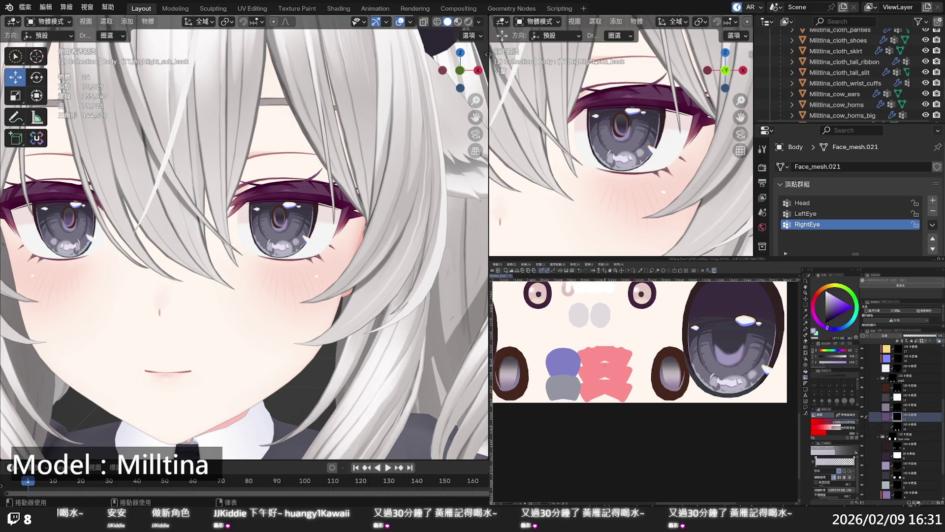
scroll(605, 371, down, 1)
scroll(605, 384, up, 1)
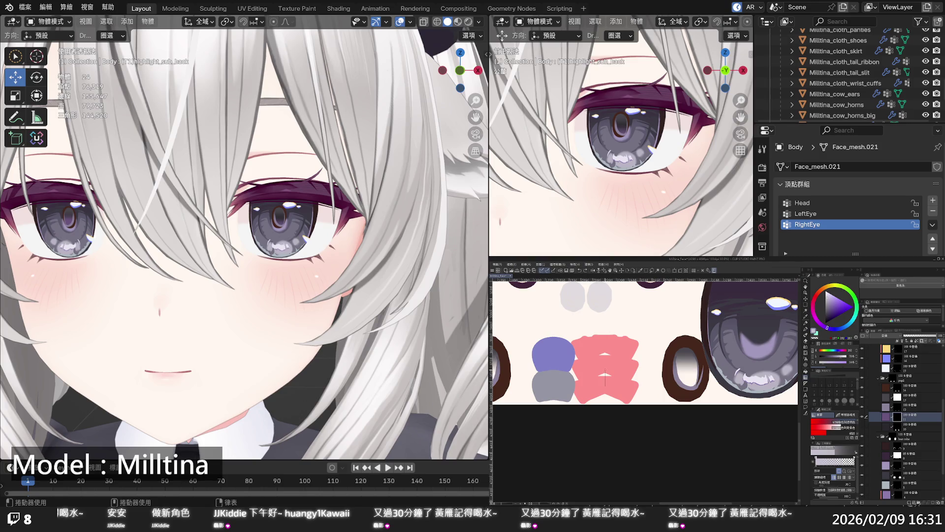
drag(605, 368, 606, 369)
scroll(605, 369, down, 1)
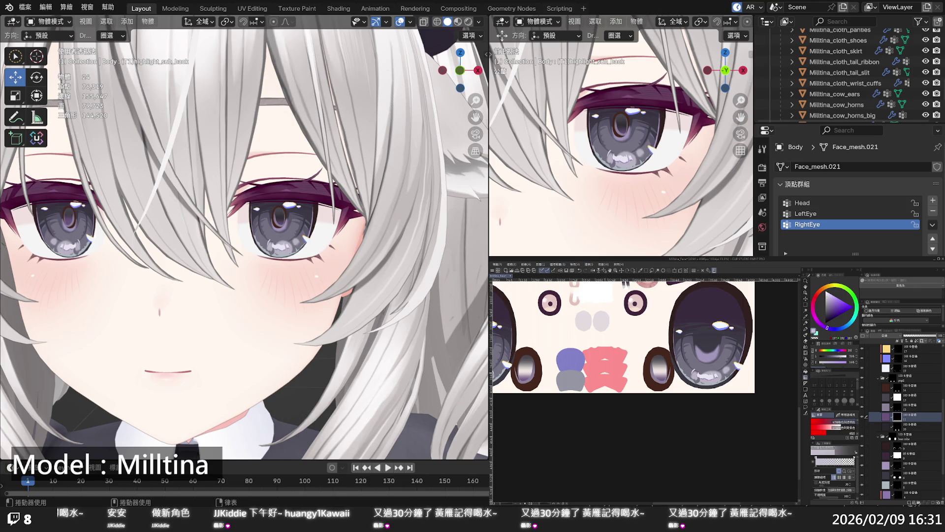
Show the dark purple layer on the small eyes and view the avatar nearly frontally in Blender
click(862, 424)
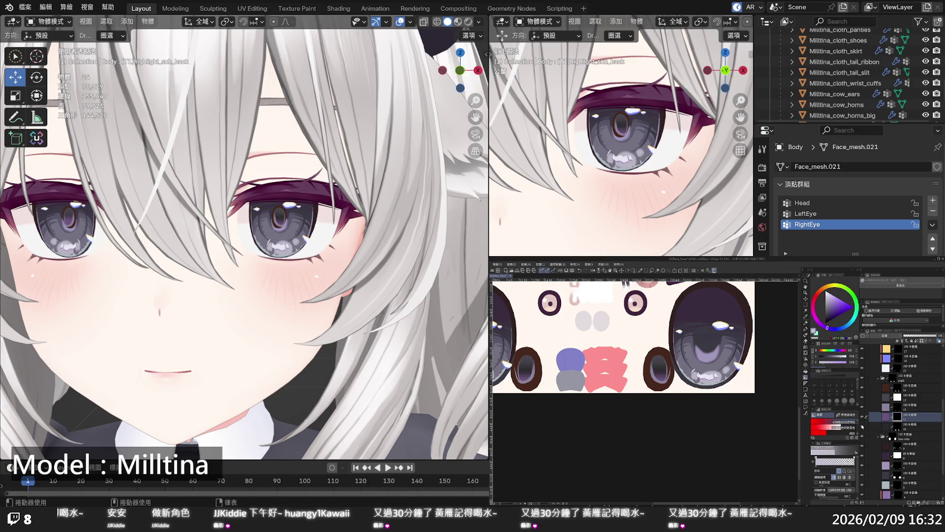
click(719, 417)
scroll(244, 237, down, 10)
middle_drag(237, 310, 265, 311)
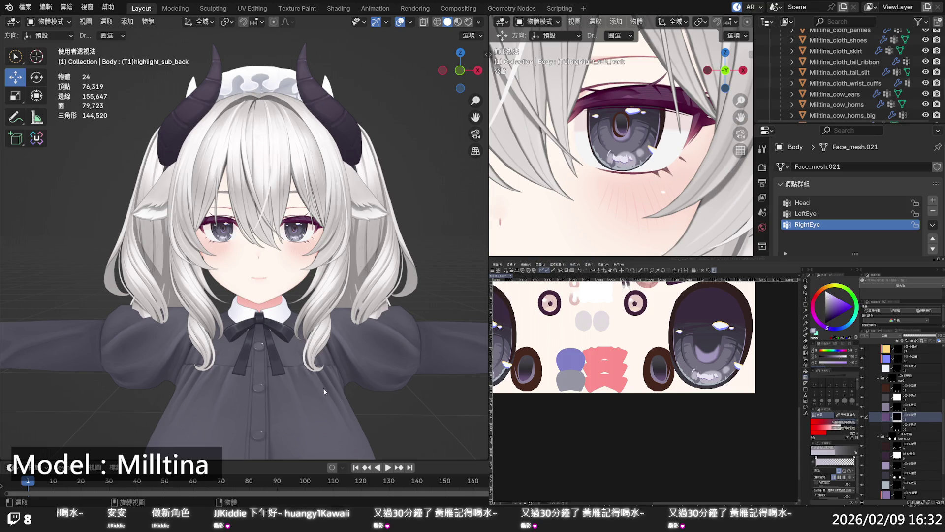
scroll(623, 334, right, 1)
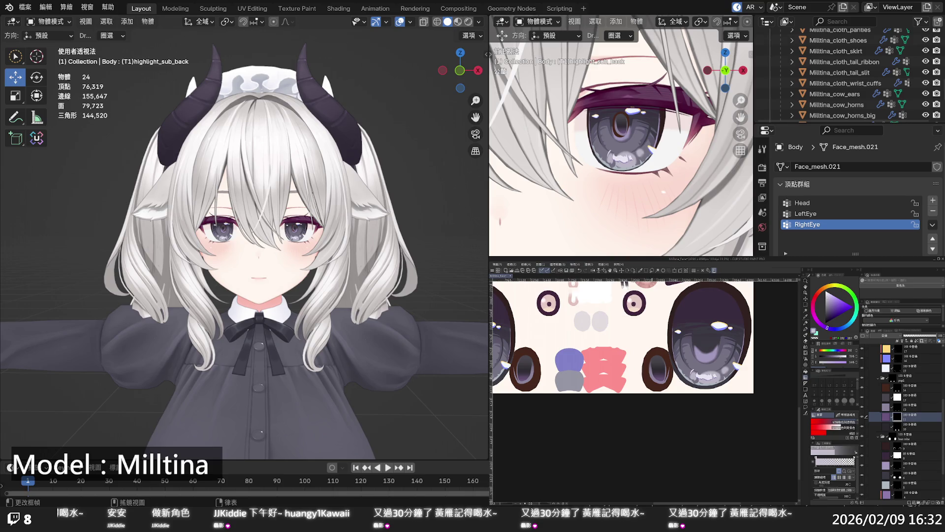
scroll(640, 374, up, 3)
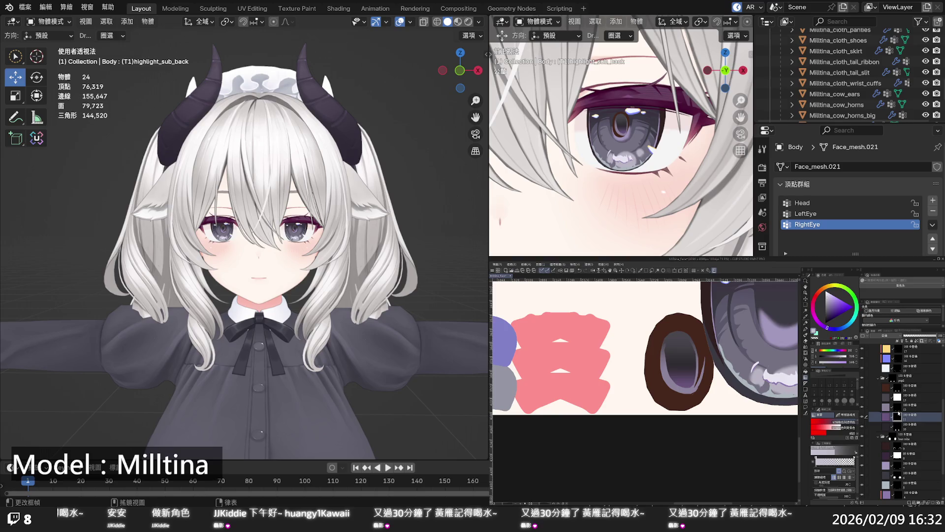
Collapse the black colour folder, expand the grey one and show the light blue eye highlights
scroll(899, 417, up, 2)
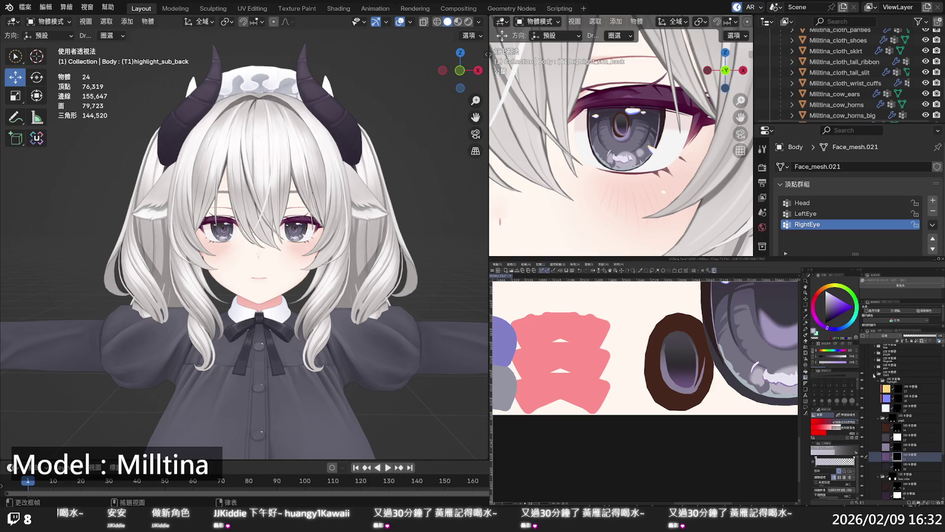
click(874, 374)
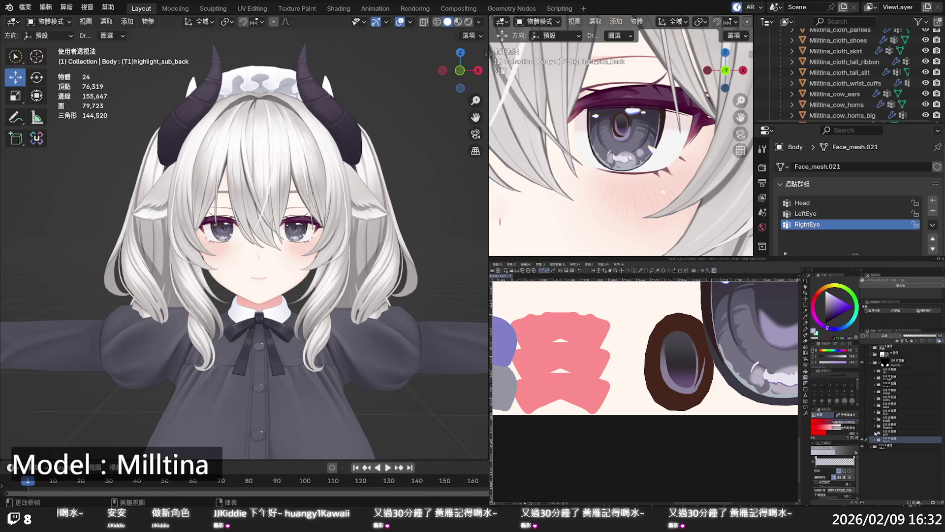
click(875, 433)
scroll(872, 430, down, 1)
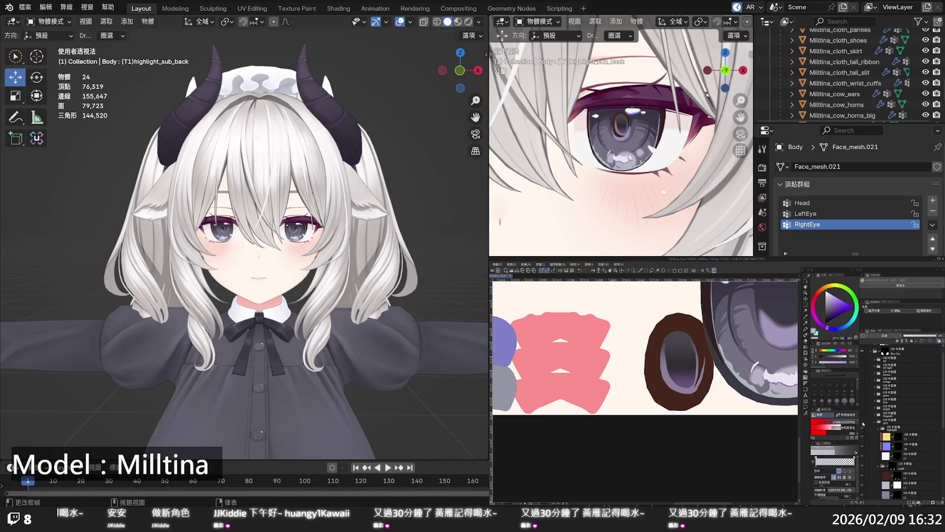
click(862, 423)
Move the mask onto the purple iris layer below and merge the two layers into one
scroll(869, 425, down, 2)
scroll(870, 426, down, 3)
scroll(870, 425, down, 3)
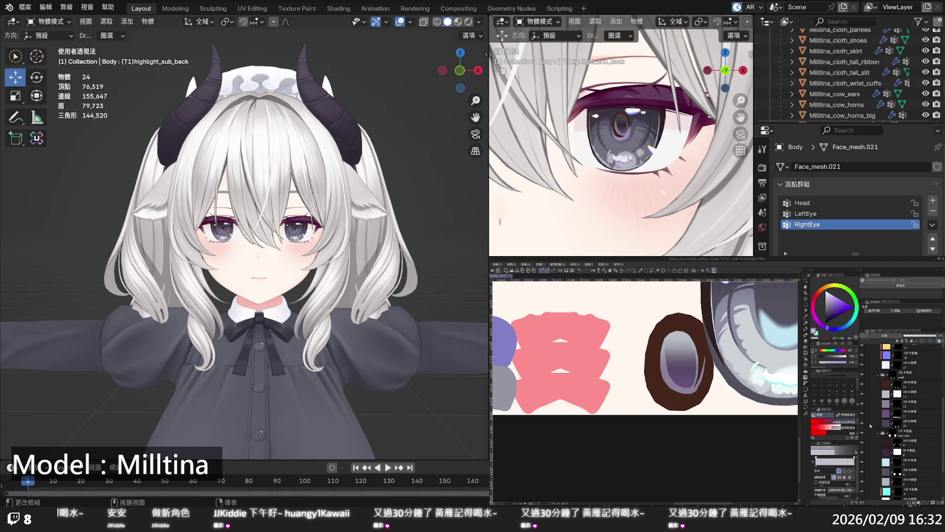
click(897, 417)
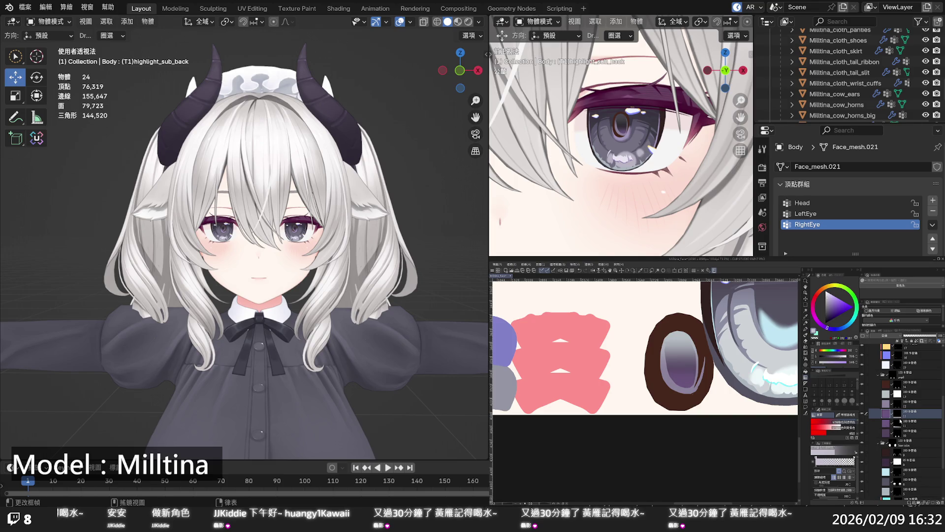
click(897, 423)
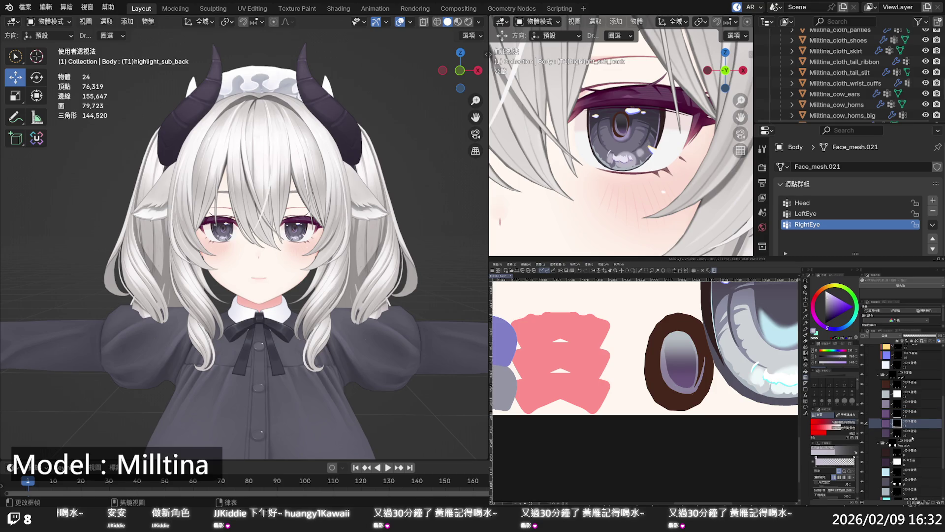
click(898, 414)
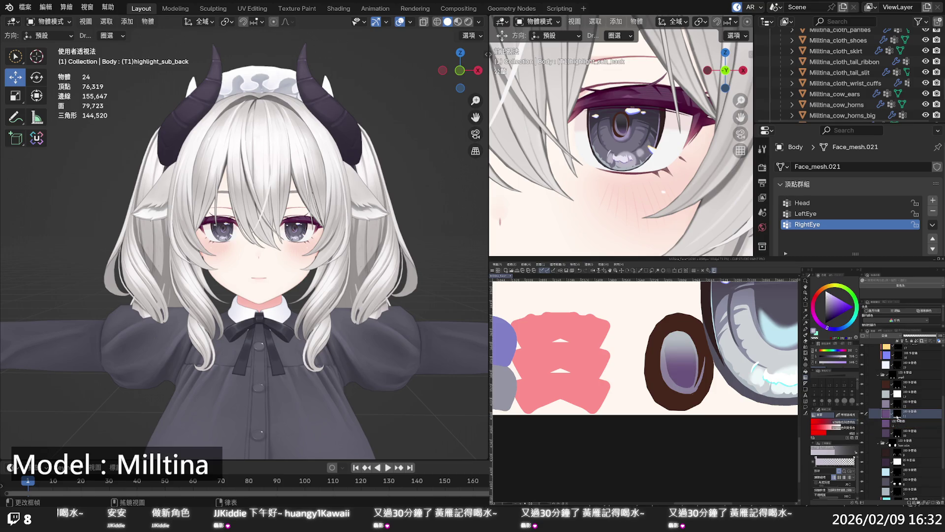
drag(898, 414, 898, 423)
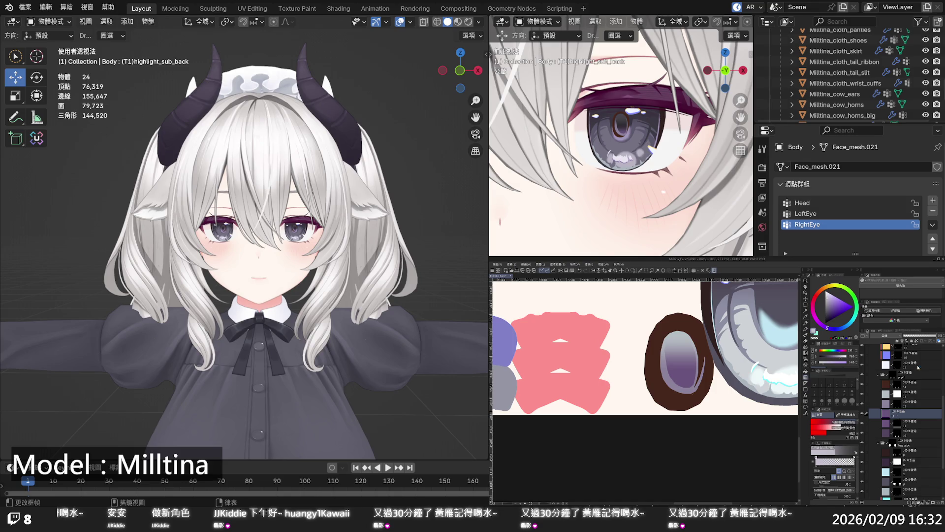
click(919, 340)
Collapse the grey folder and show the Magenta eye variant with its folder expanded
scroll(693, 390, down, 2)
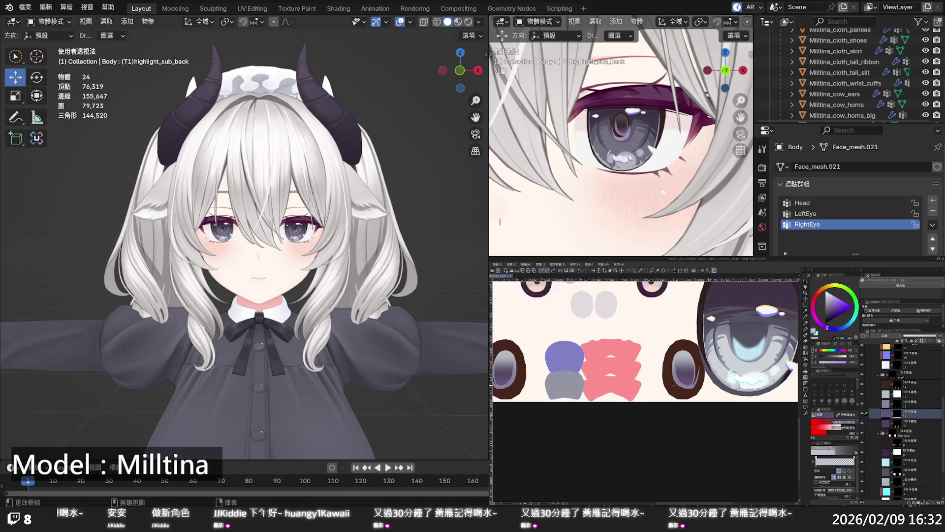
scroll(693, 390, down, 2)
scroll(904, 407, up, 3)
scroll(888, 389, up, 1)
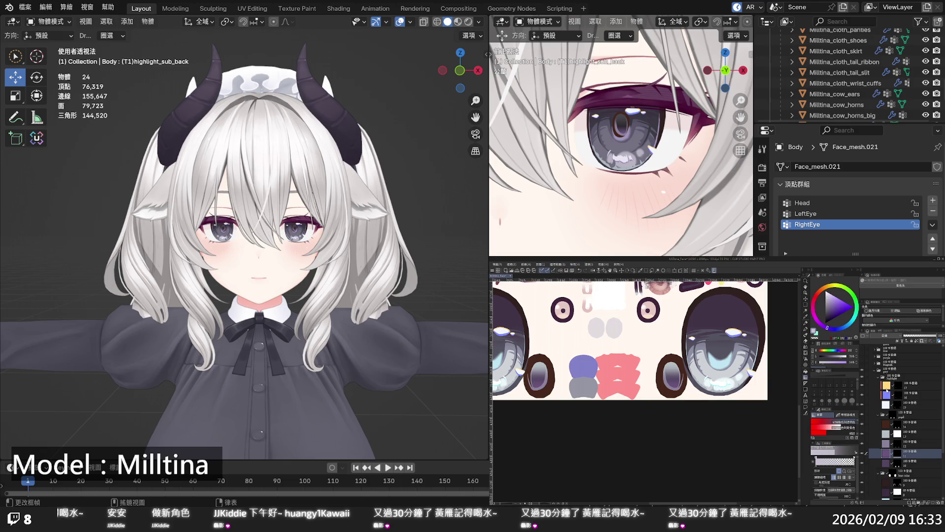
click(874, 371)
click(862, 427)
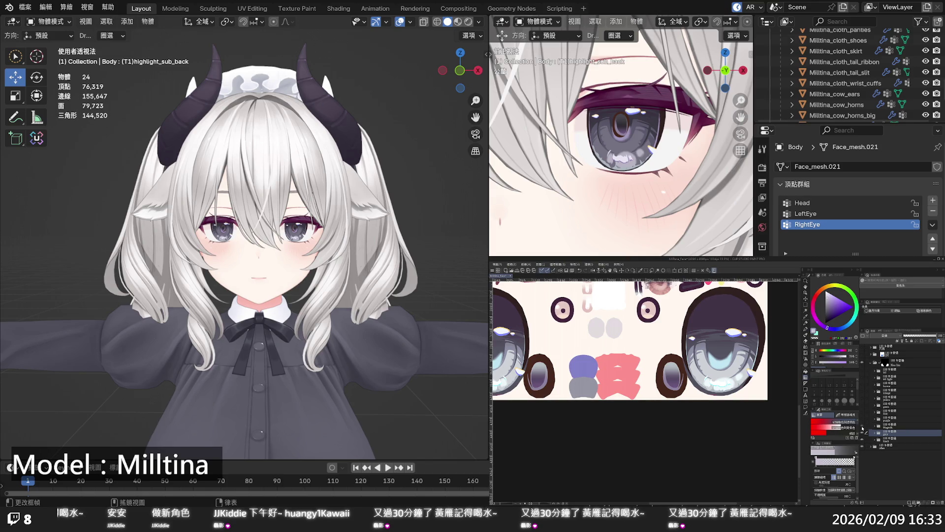
click(875, 426)
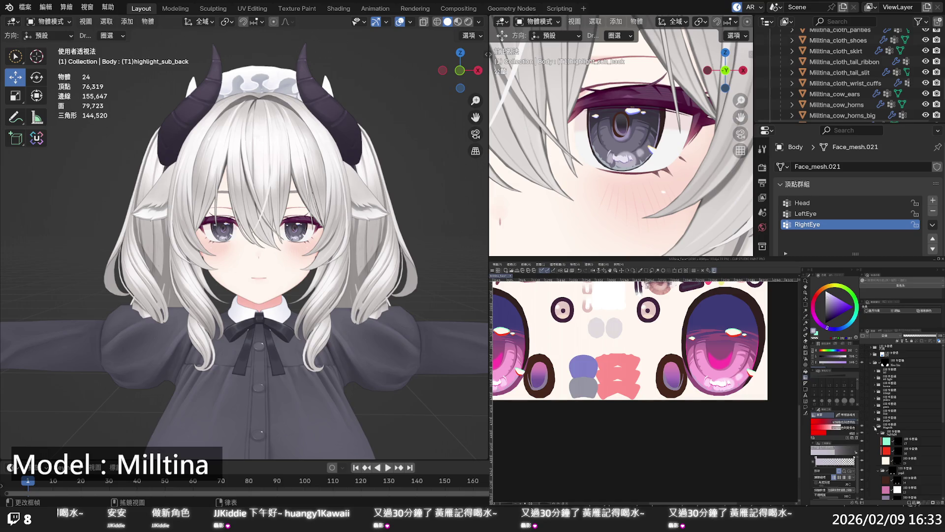
Add an empty layer in the Magenta folder, merge it into the purple layer, and collapse the folder
scroll(883, 430, down, 1)
scroll(884, 430, down, 1)
scroll(885, 430, down, 2)
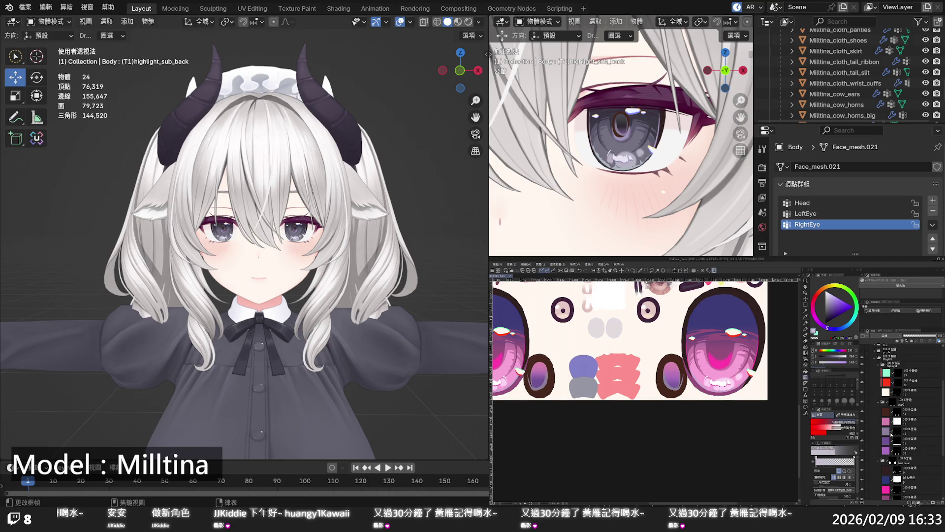
click(896, 444)
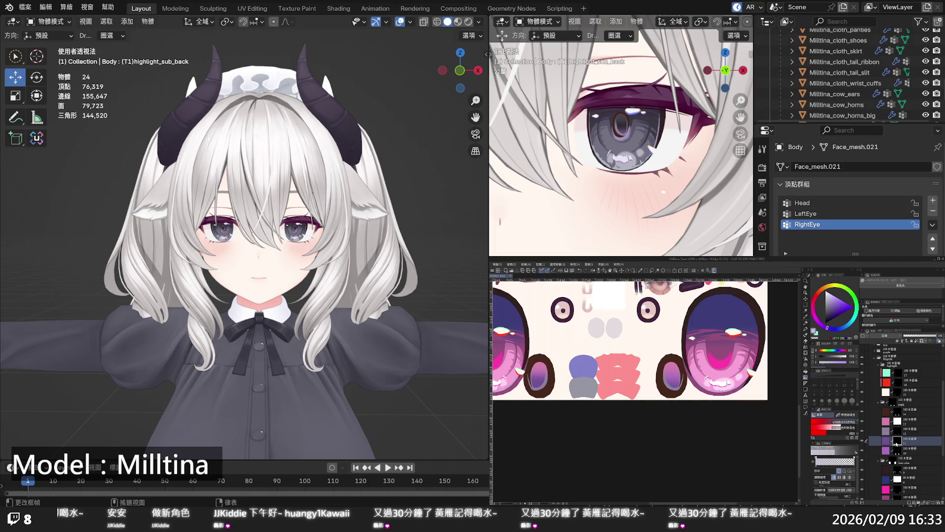
key(ctrl+shift+n)
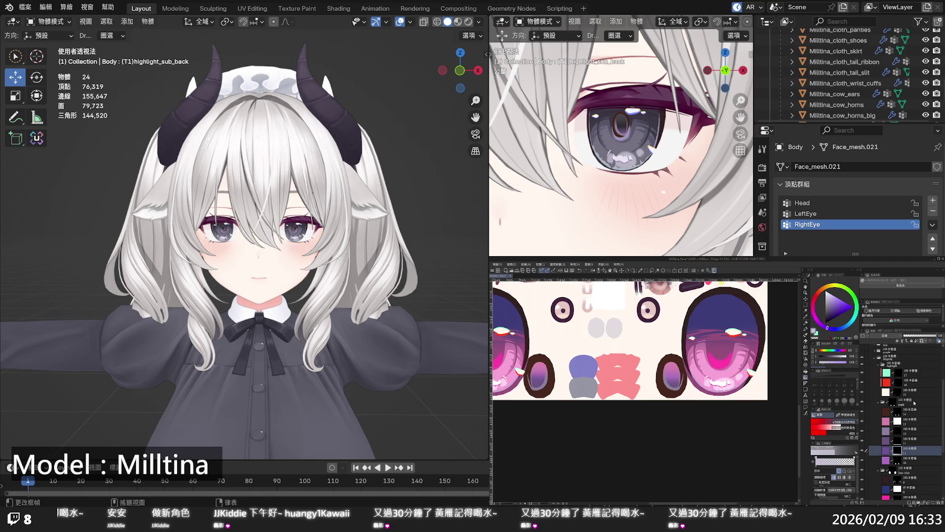
click(897, 442)
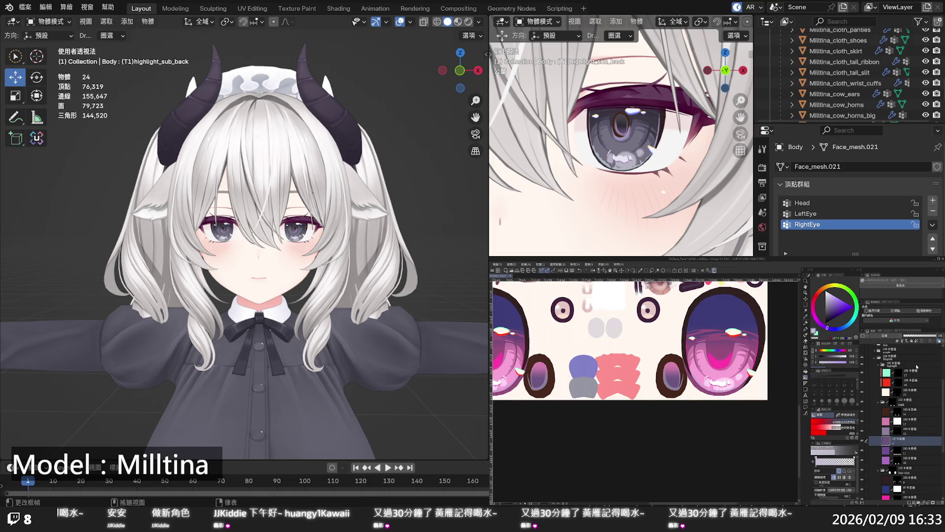
key(ctrl+e)
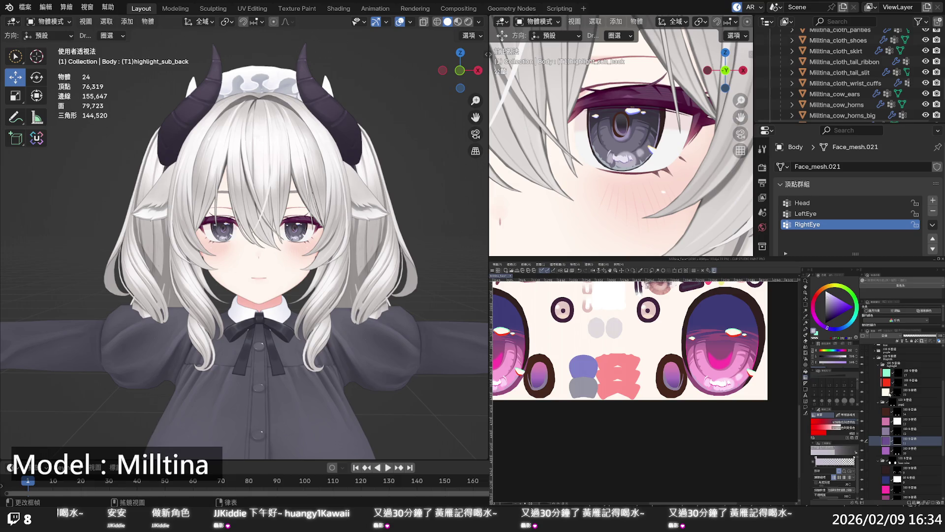
click(875, 360)
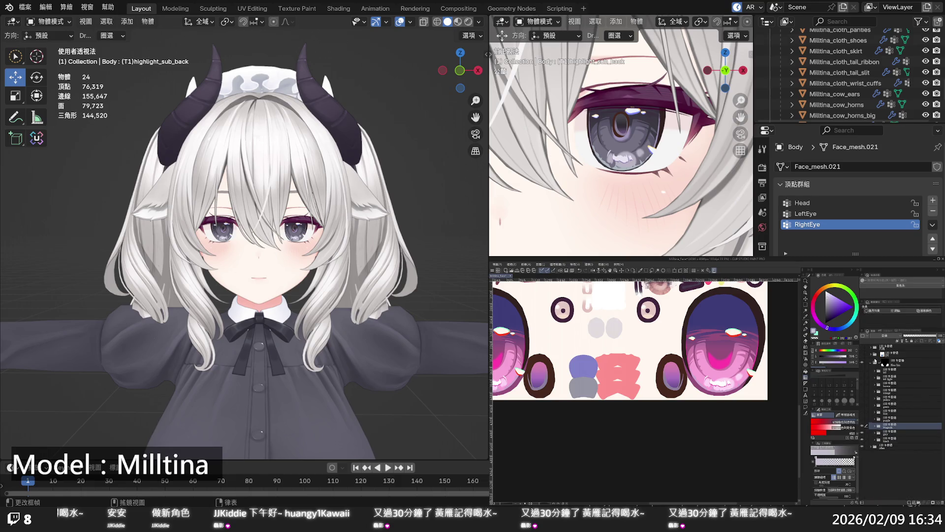
Hide the Magenta variant and show the purple eye variant with its folder expanded
click(862, 424)
click(861, 432)
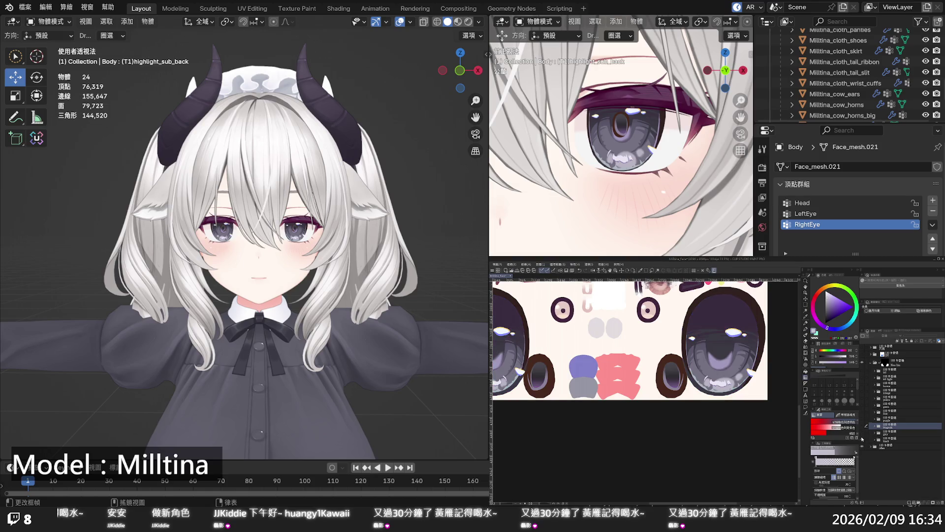
click(862, 418)
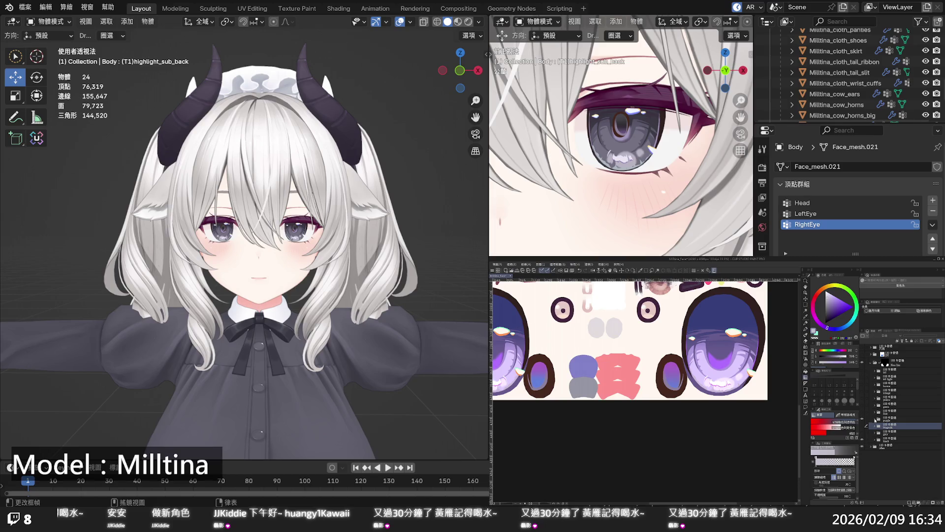
click(878, 419)
scroll(894, 433, down, 3)
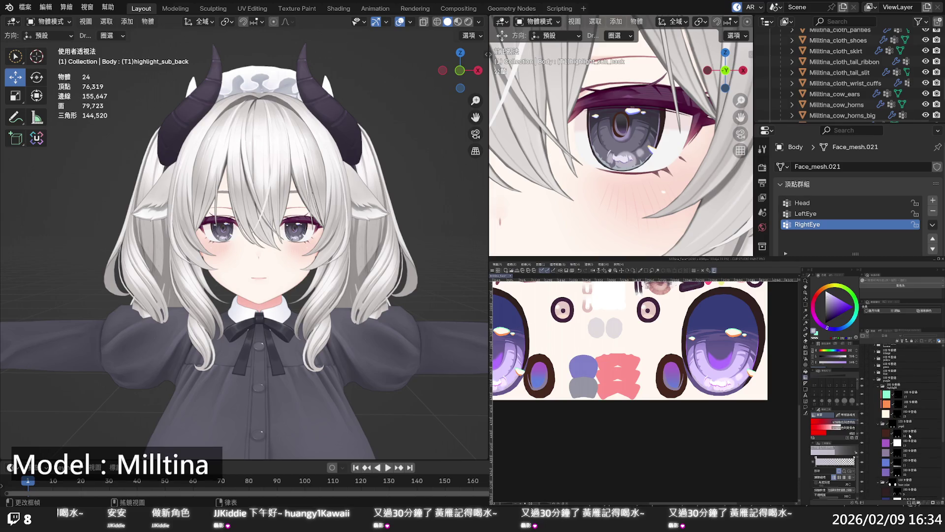
click(906, 442)
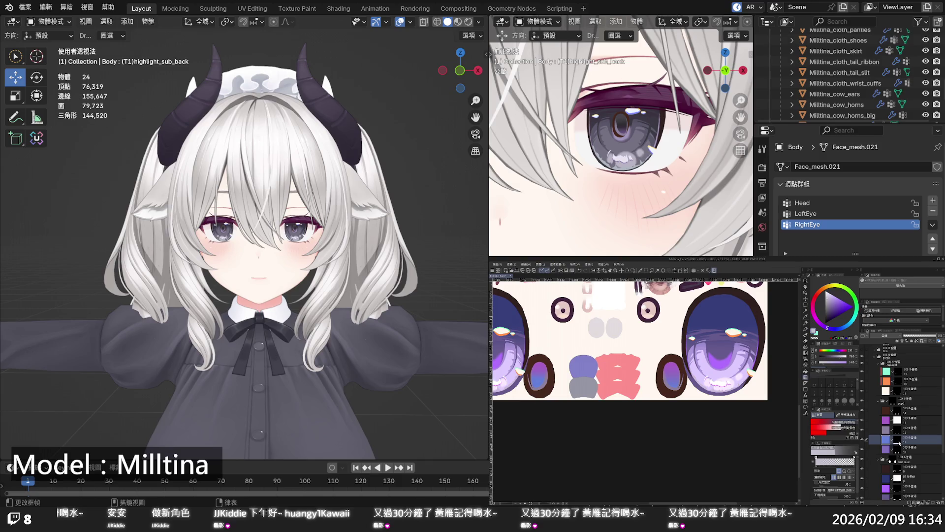
Add a new layer above the blue layer, test a purple iris recolour, then undo it
key(ctrl+shift+n)
click(898, 449)
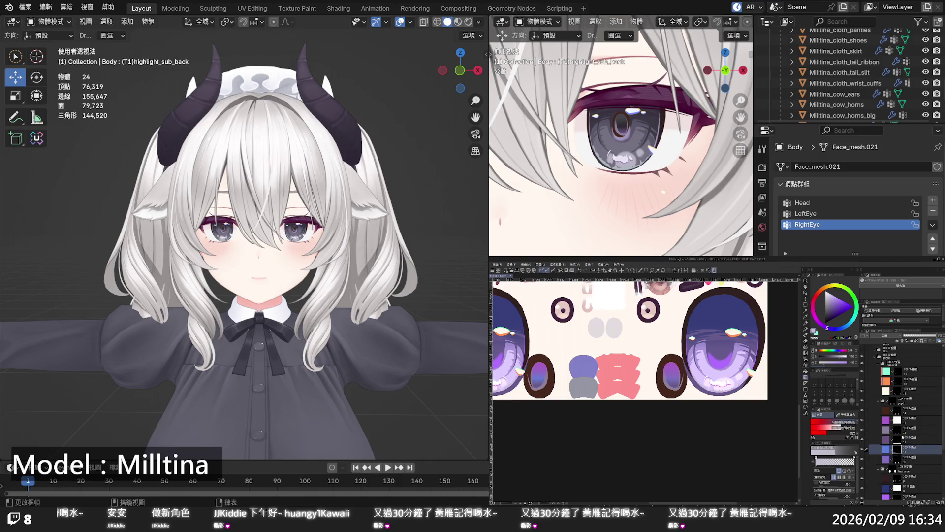
click(905, 439)
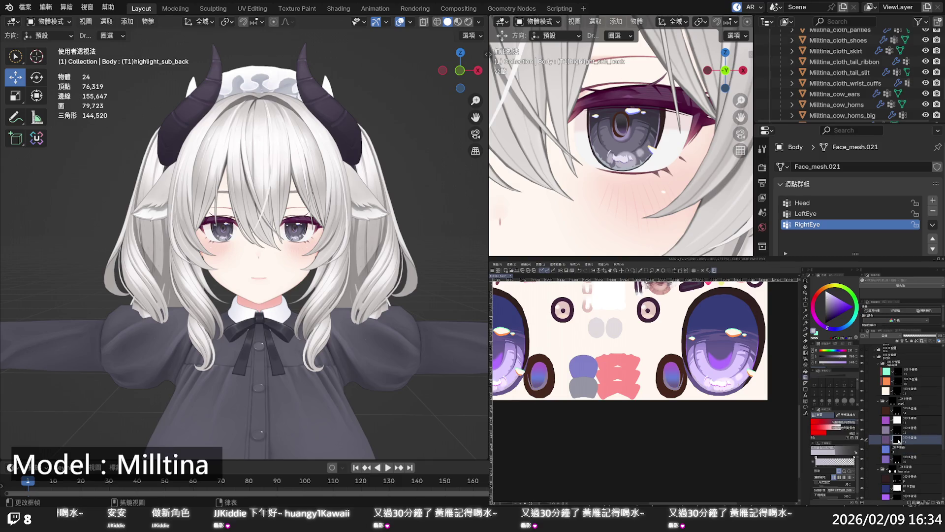
click(900, 441)
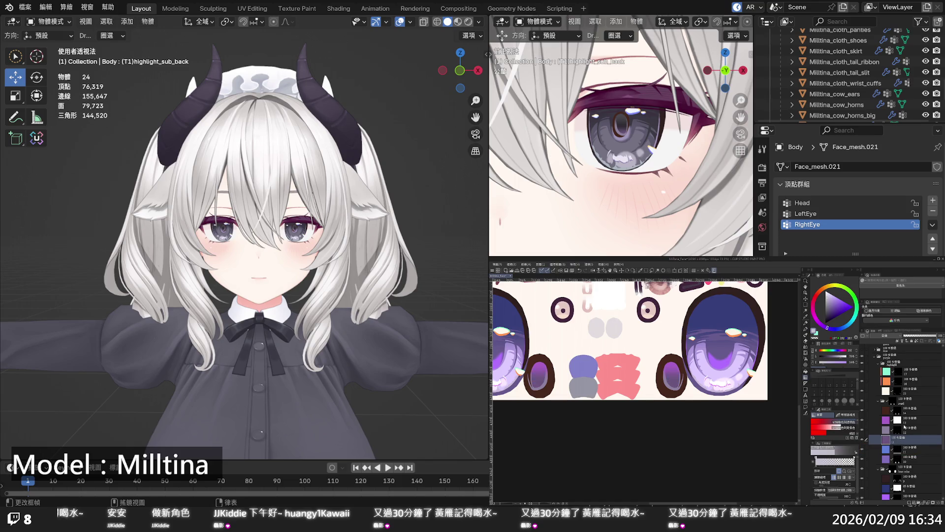
key(ctrl+z)
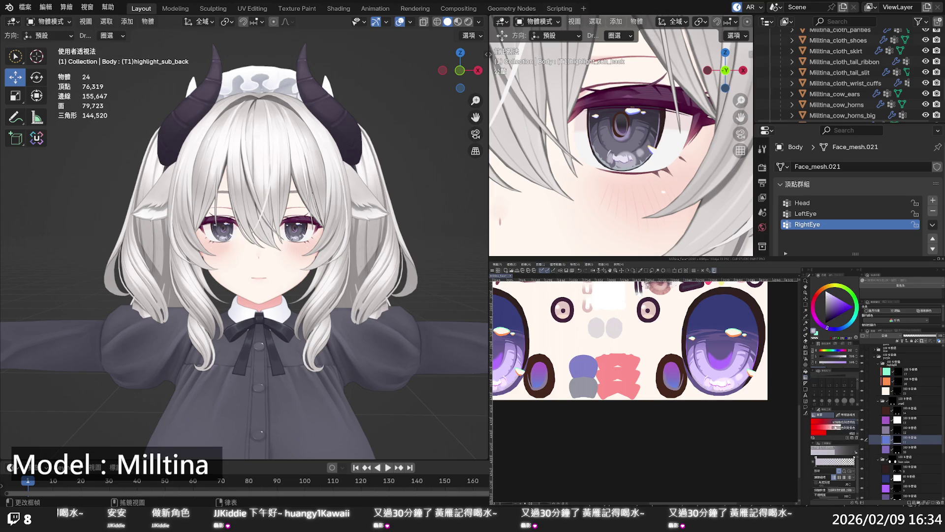
scroll(731, 418, down, 1)
scroll(738, 417, down, 1)
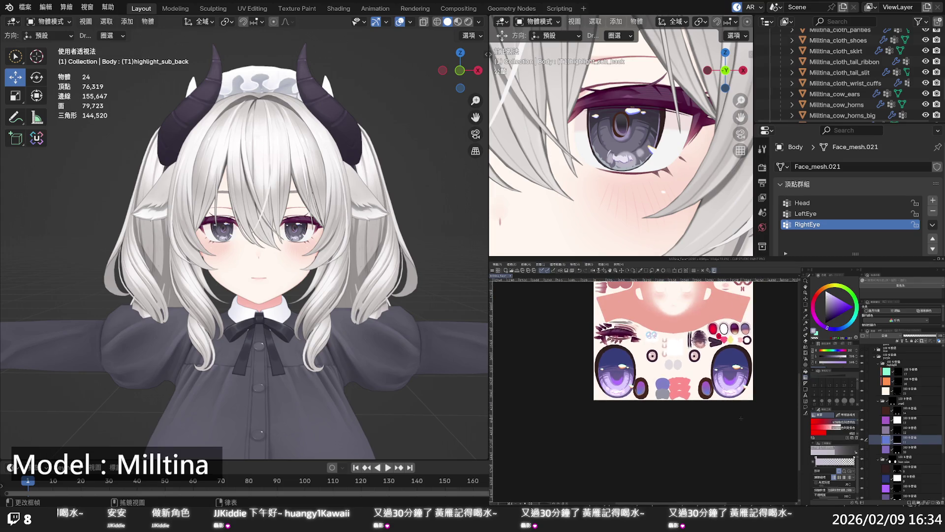
Collapse and hide the purple folder to reveal the blue eyes, then expand the blue folder
scroll(878, 424, up, 1)
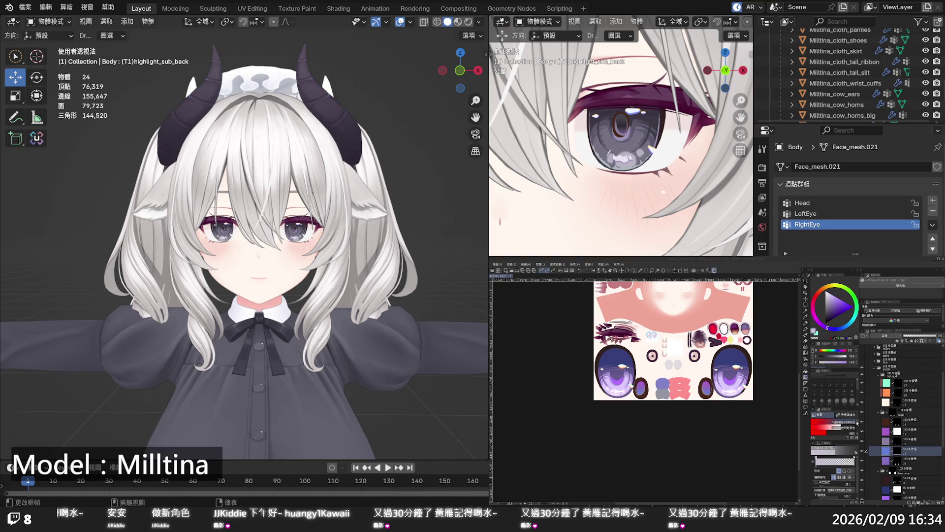
click(877, 369)
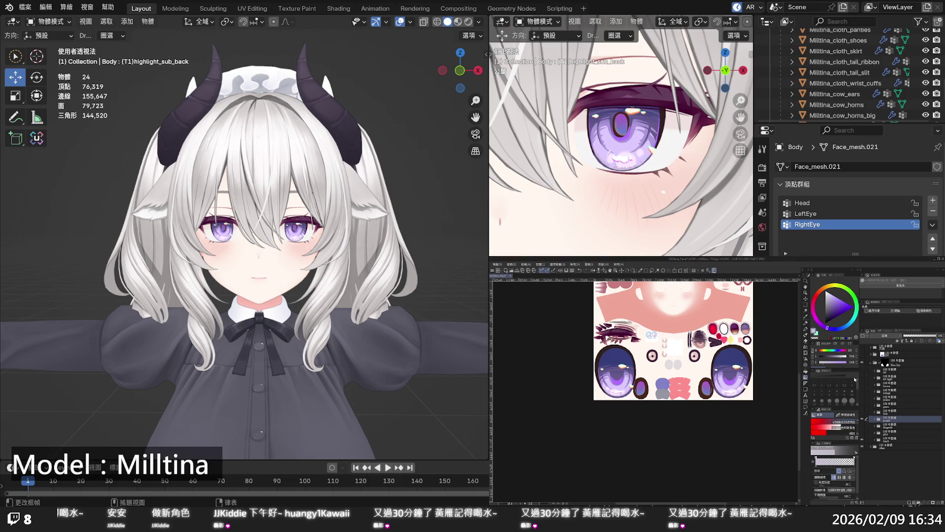
click(861, 417)
click(873, 413)
scroll(901, 433, down, 3)
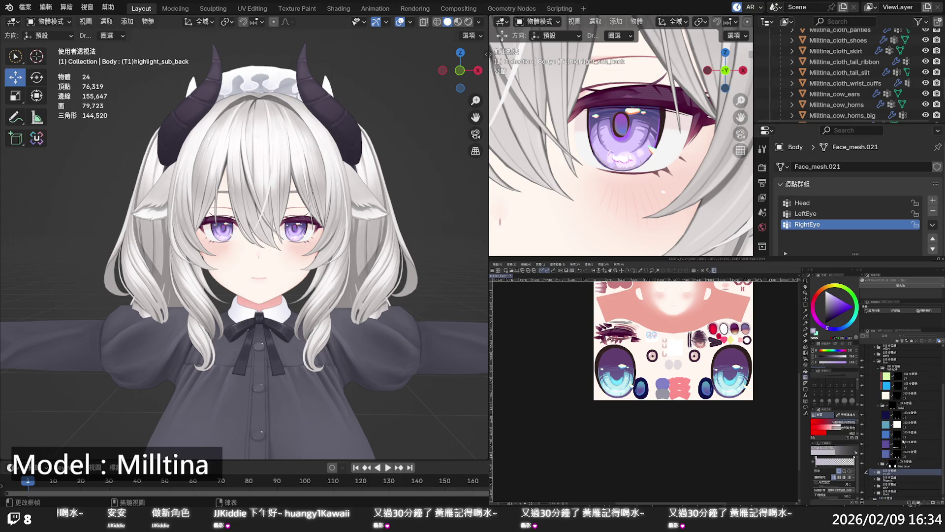
Merge the upper layer in the blue folder into the layer below it
click(904, 443)
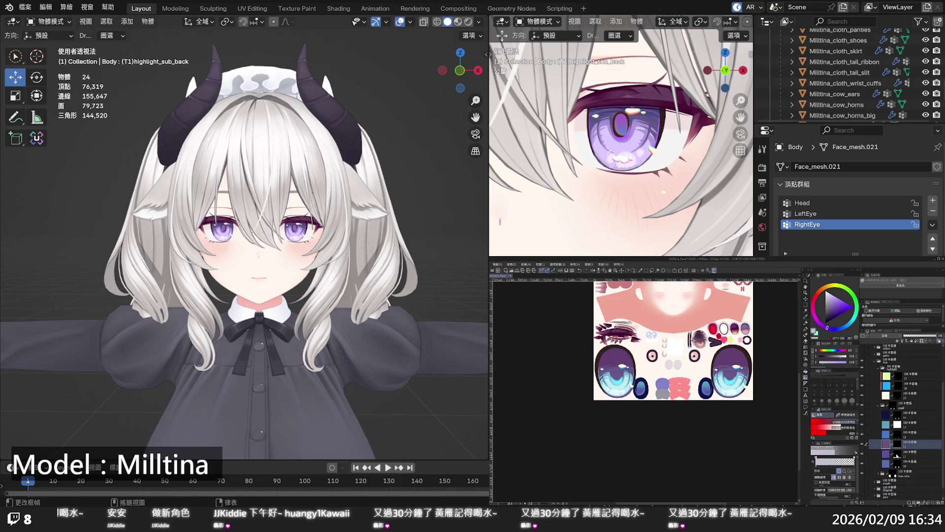
click(896, 453)
drag(901, 443, 899, 456)
key(ctrl+e)
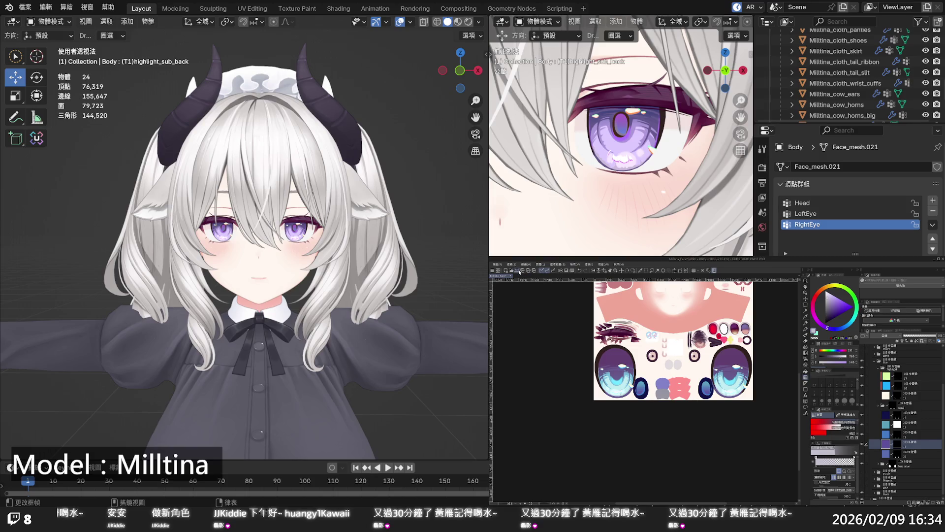
Save the texture with Ctrl+S so the Blender avatar shows blue irises
click(517, 292)
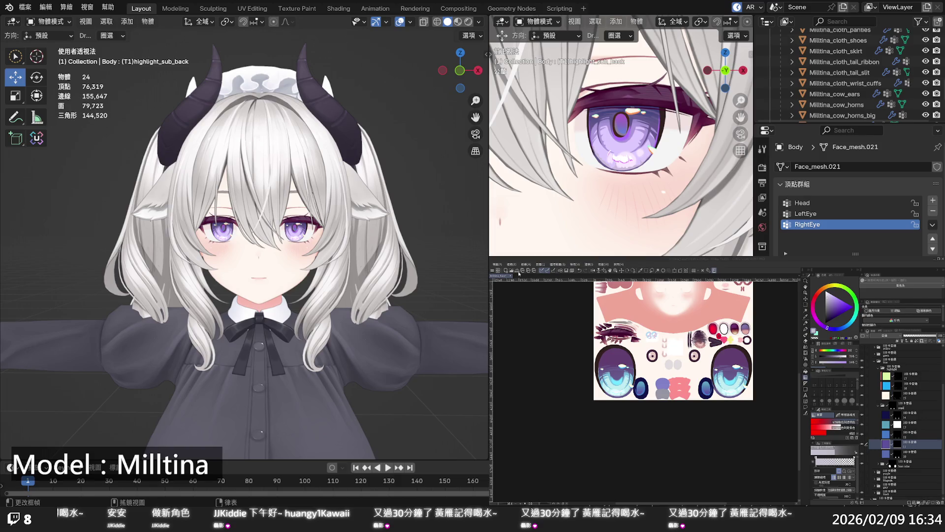
click(518, 272)
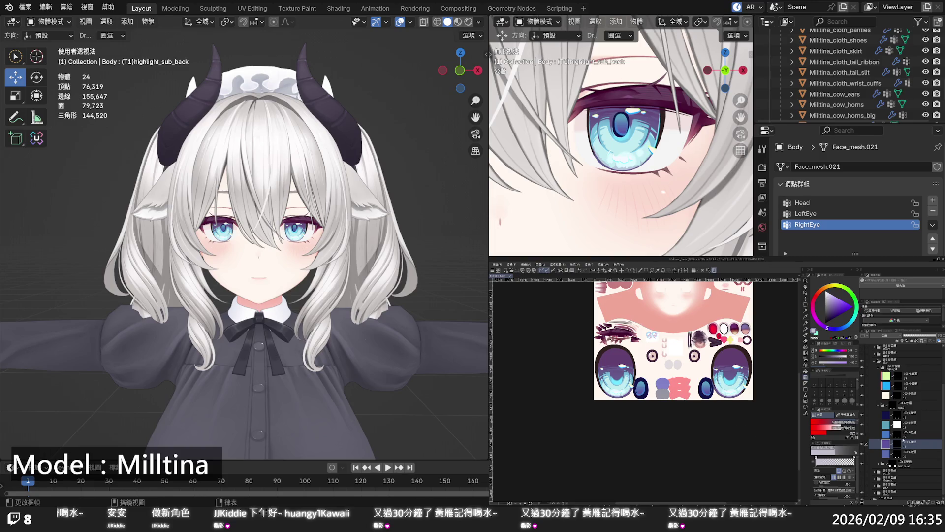
scroll(879, 378, up, 2)
Collapse and hide the blue variant to reveal the green eyes, expanding the green folder
click(874, 380)
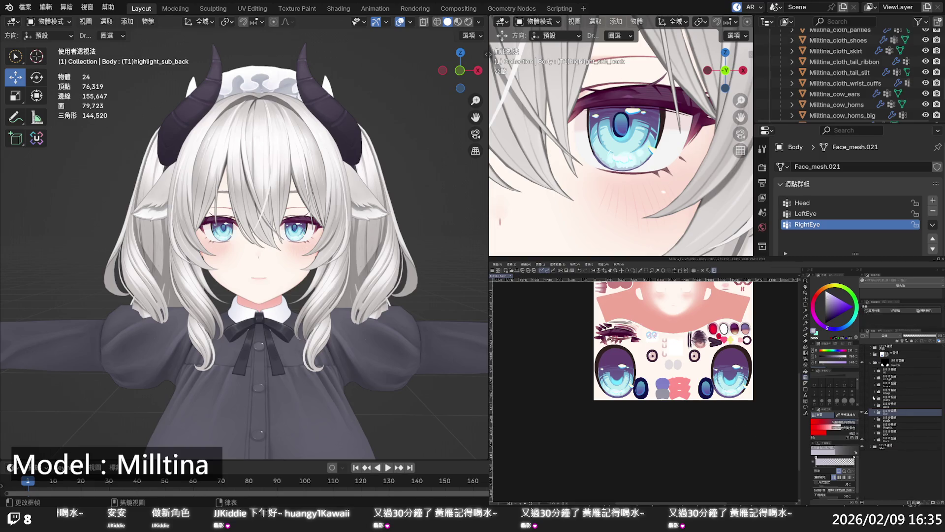
click(864, 411)
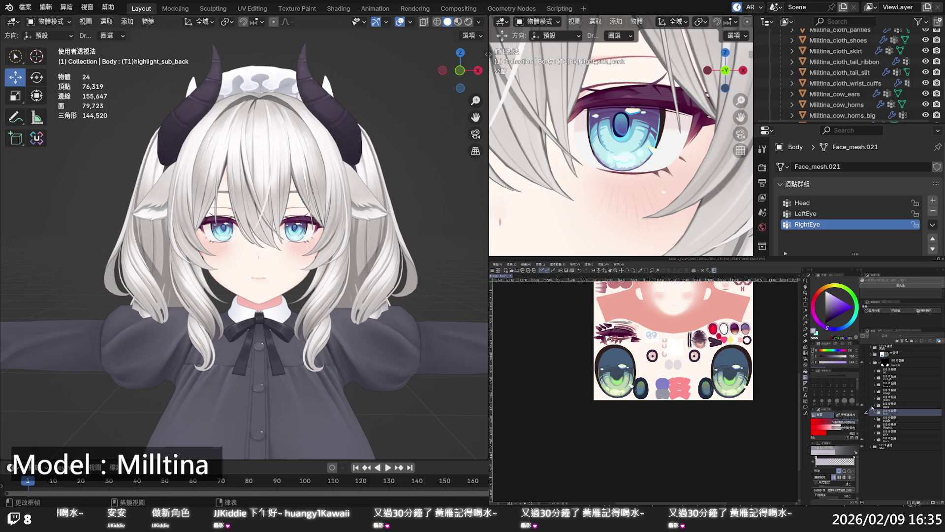
click(875, 403)
scroll(902, 440, down, 2)
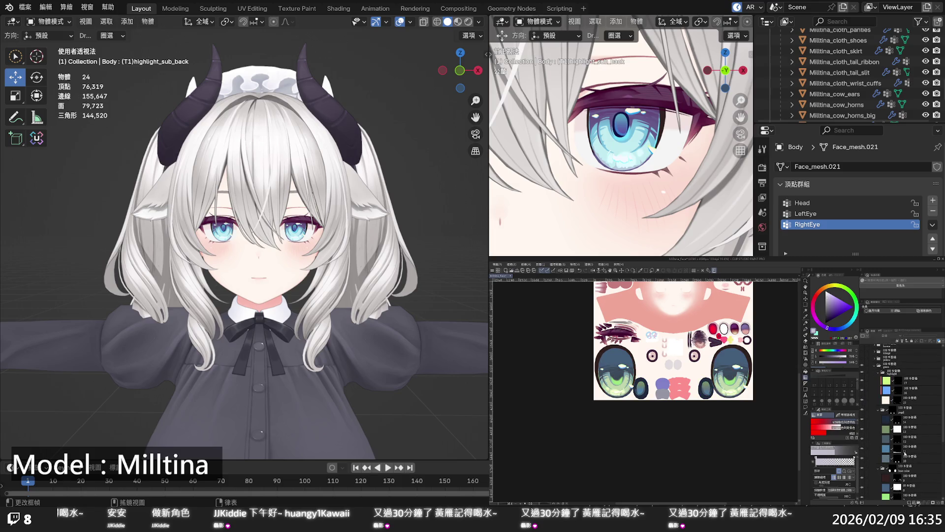
Remove the stray purple layer inside the green eye folder
click(904, 450)
click(898, 459)
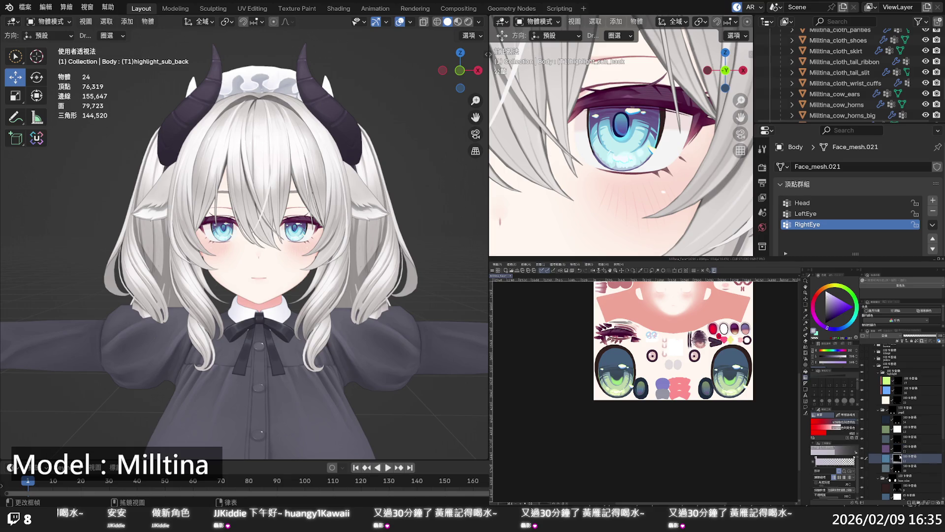
click(898, 449)
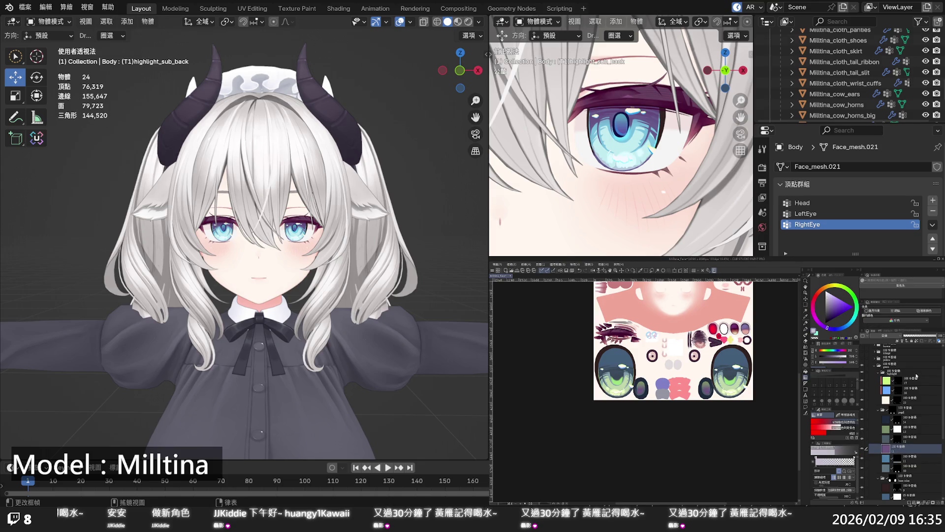
key(ctrl+e)
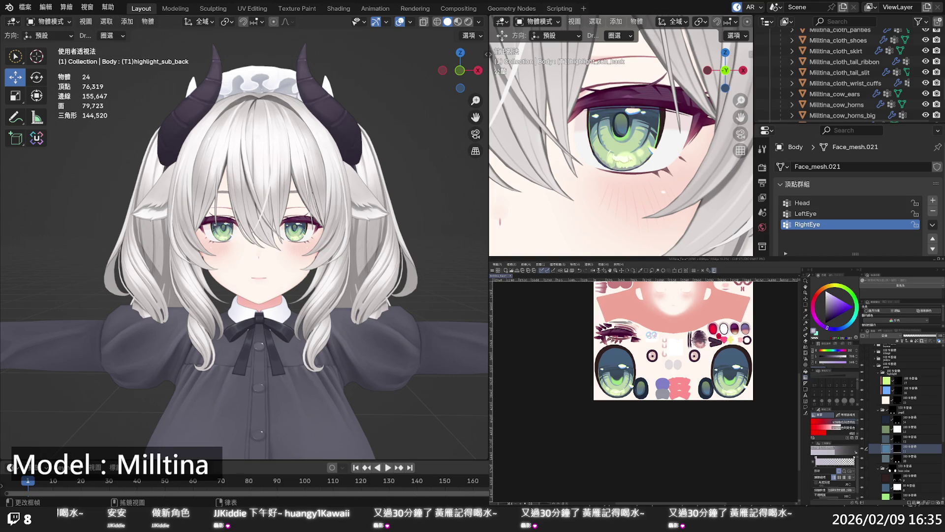
scroll(244, 236, up, 3)
scroll(244, 237, up, 3)
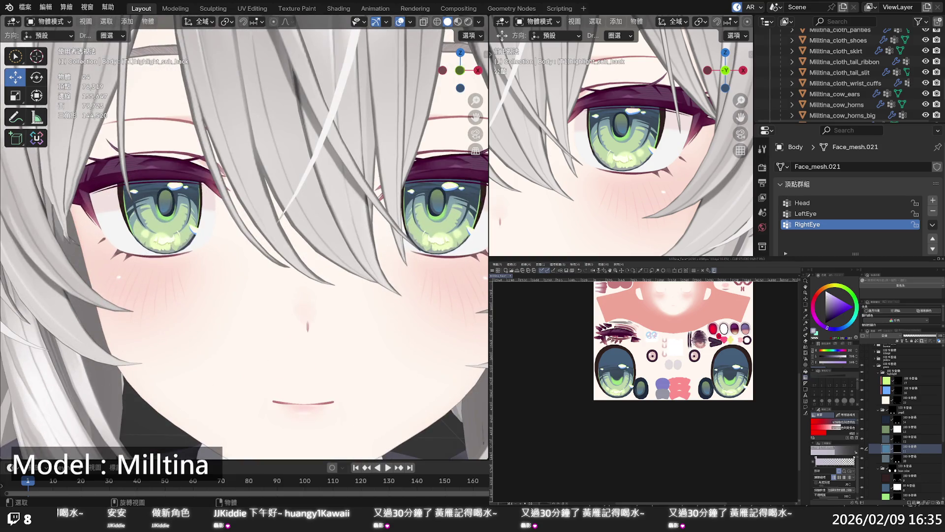
scroll(244, 236, down, 3)
scroll(244, 236, down, 2)
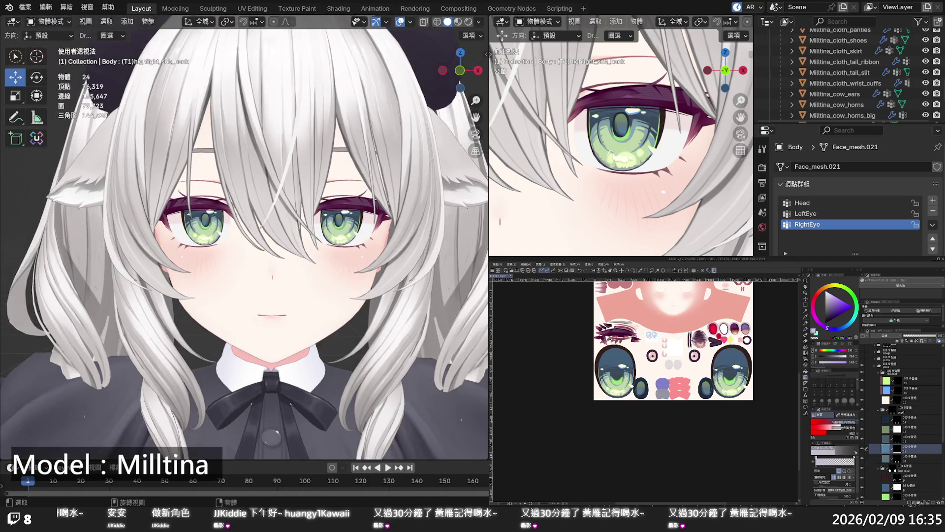
scroll(244, 236, down, 3)
scroll(244, 236, down, 2)
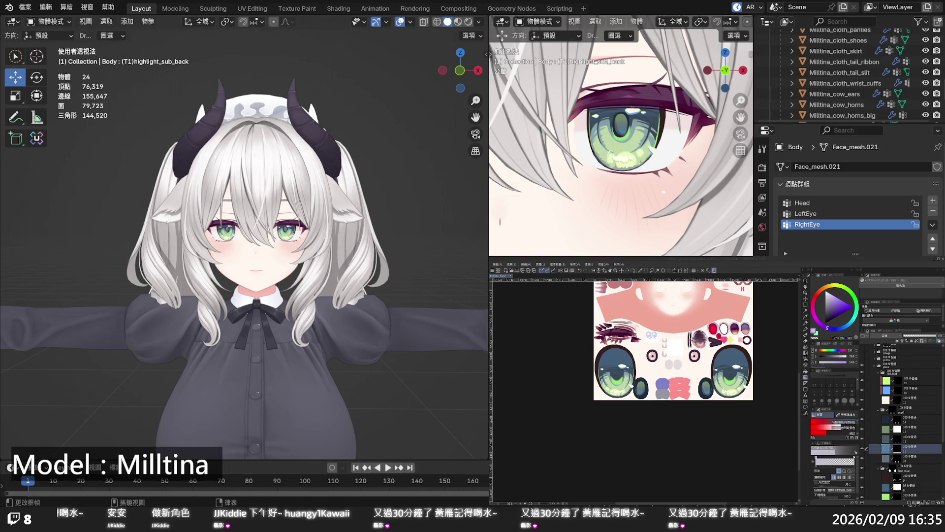
Collapse and hide the green eye folder, then expand the yellow eye folder
click(767, 370)
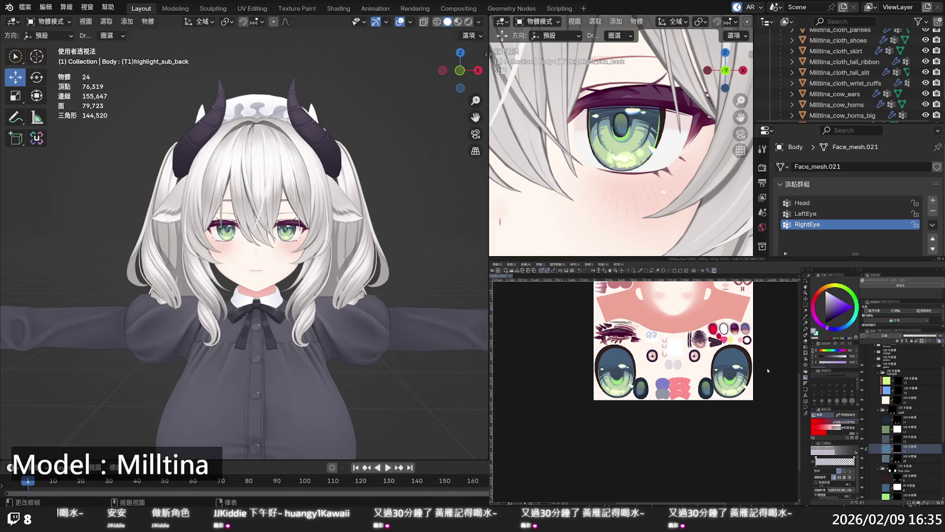
scroll(719, 390, up, 2)
drag(794, 391, 796, 366)
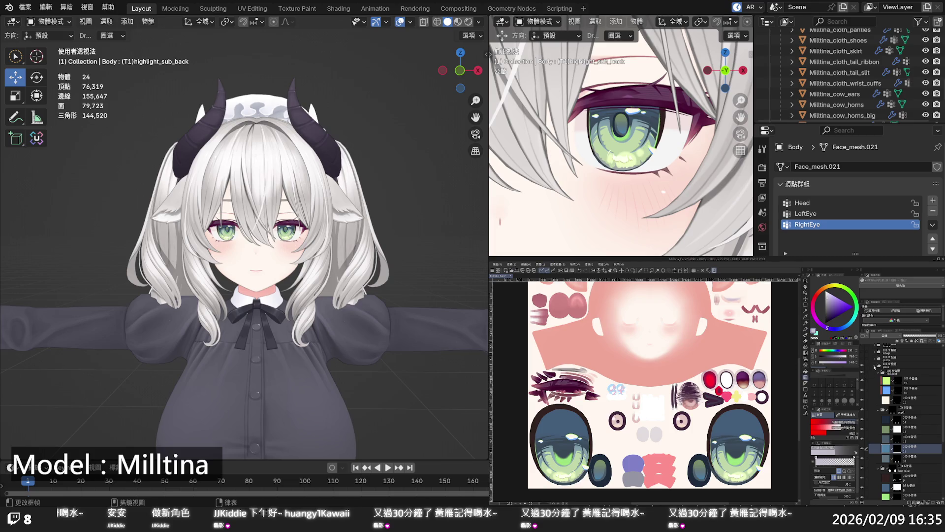
click(874, 366)
click(862, 404)
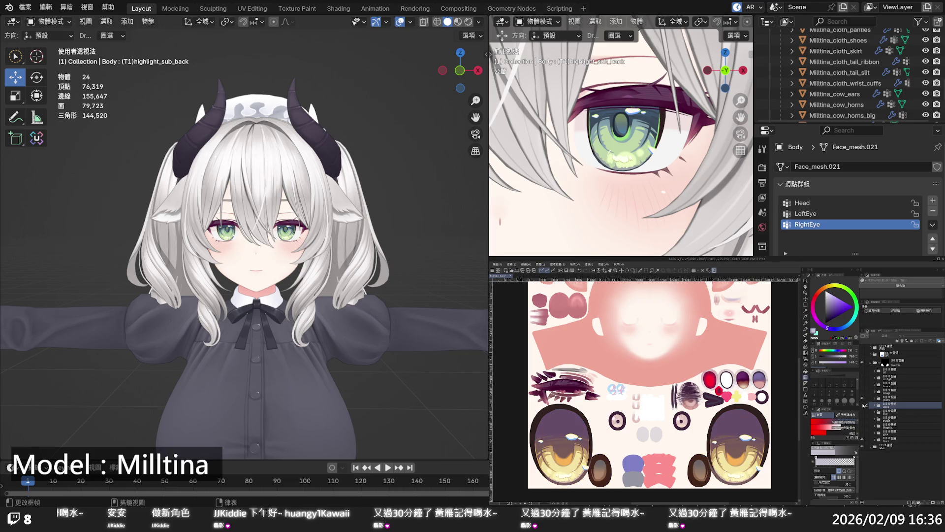
click(875, 398)
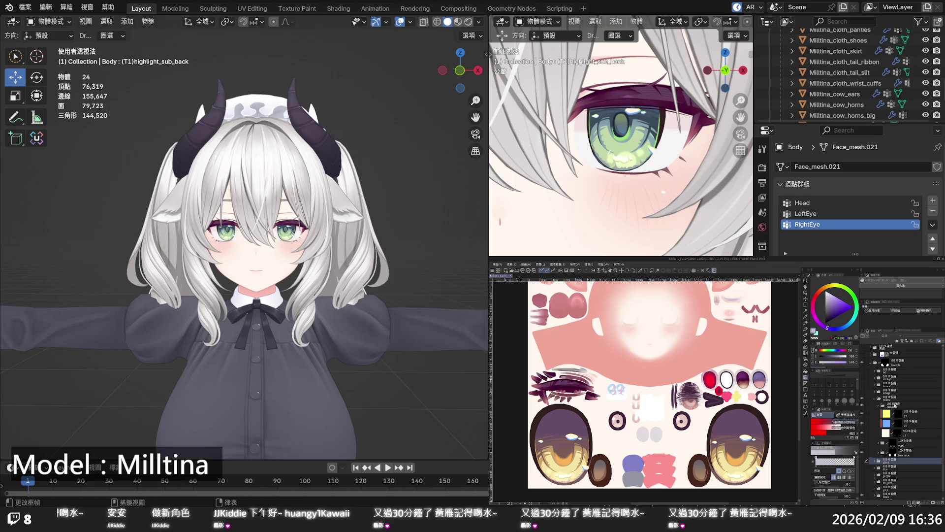
In the yellow set's popil group, add a temporary layer above the brown layer, then undo it
click(880, 450)
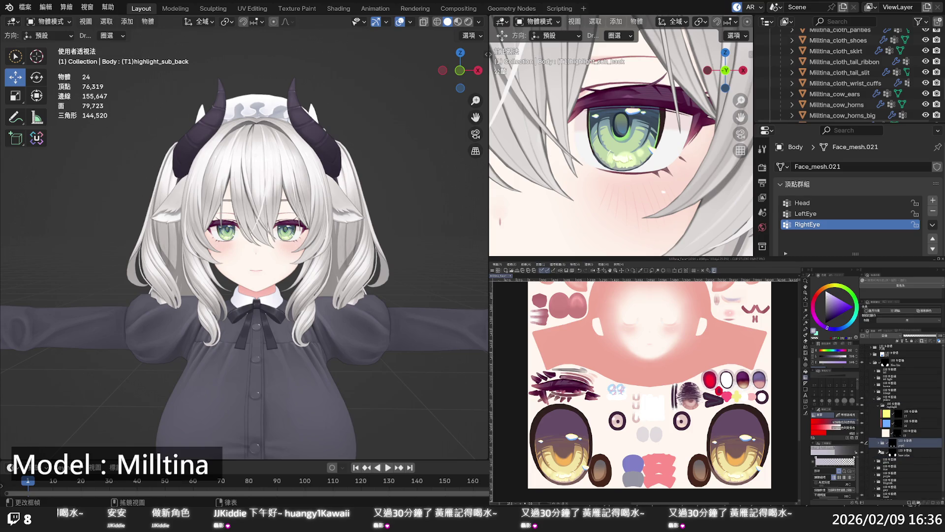
click(880, 450)
click(879, 442)
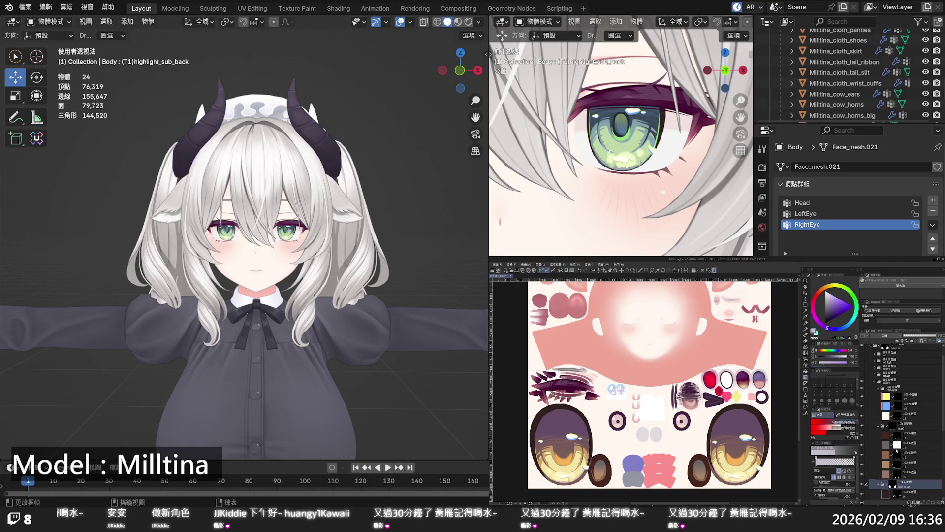
click(905, 461)
key(ctrl+v)
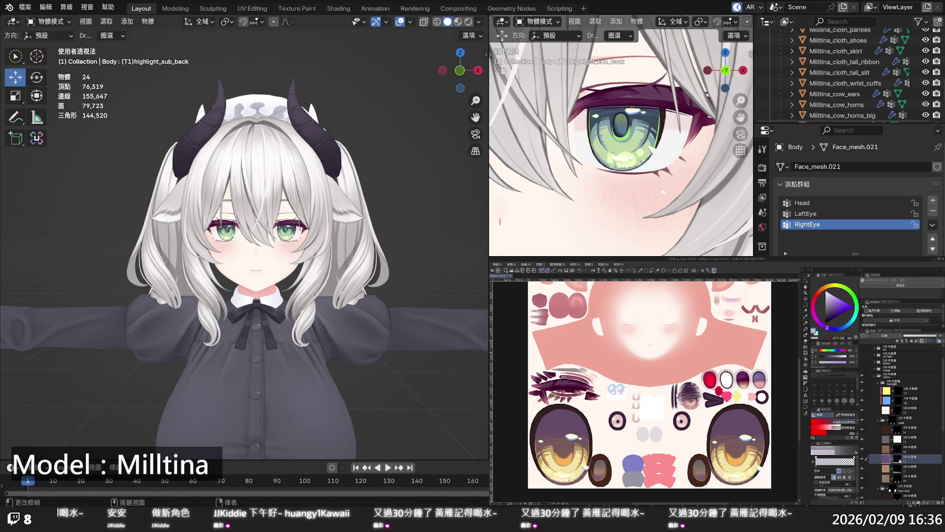
click(896, 469)
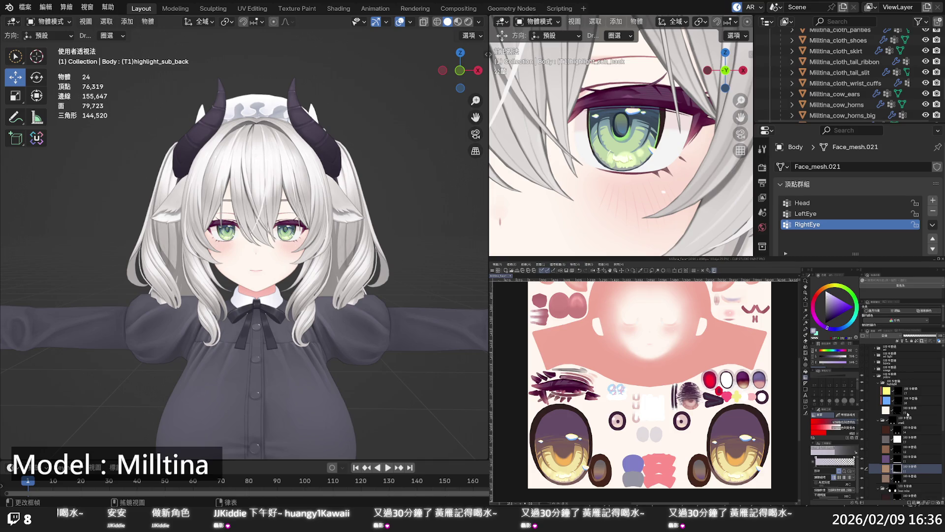
click(904, 466)
click(899, 460)
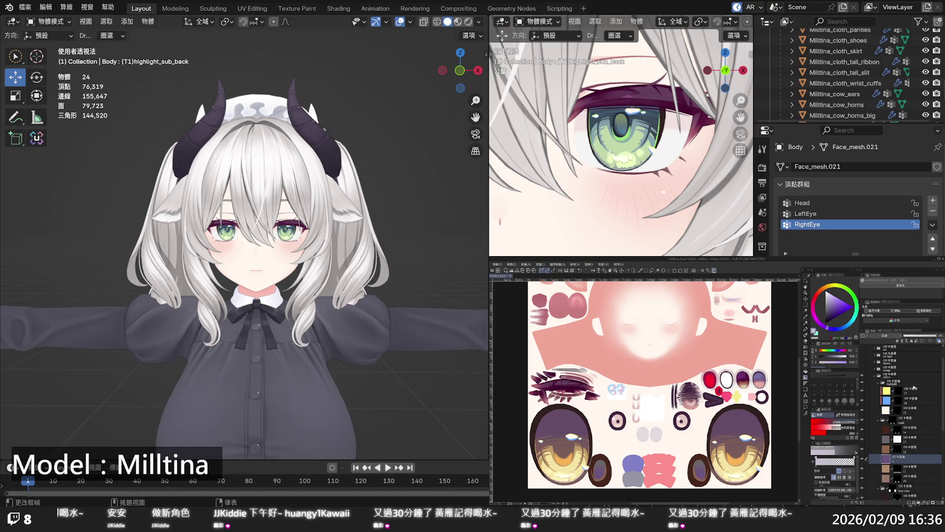
key(ctrl+z)
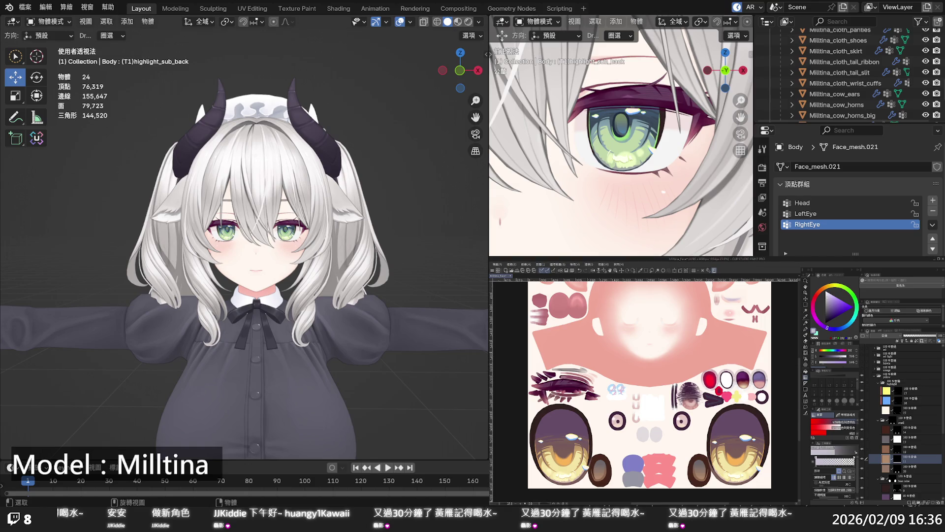
scroll(244, 236, up, 5)
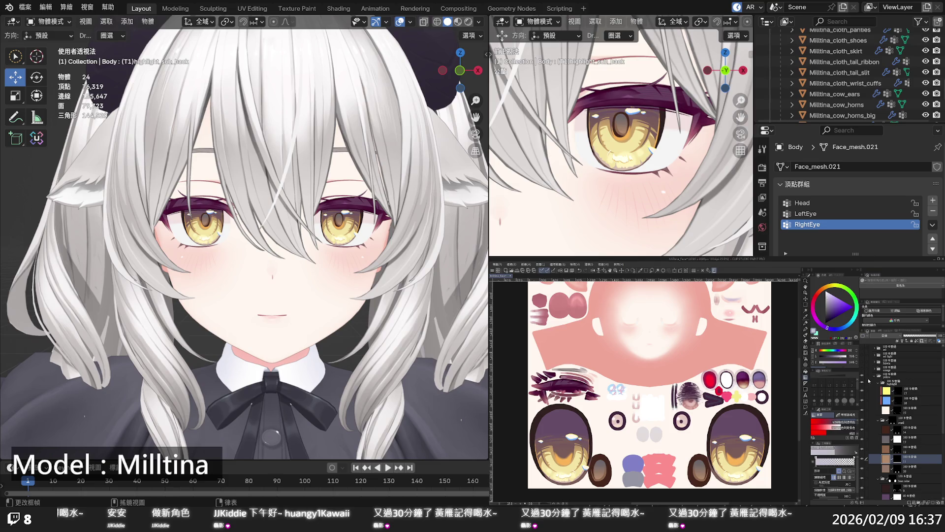
Collapse and hide the yellow eye folder, then expand the orange eye folder
click(874, 377)
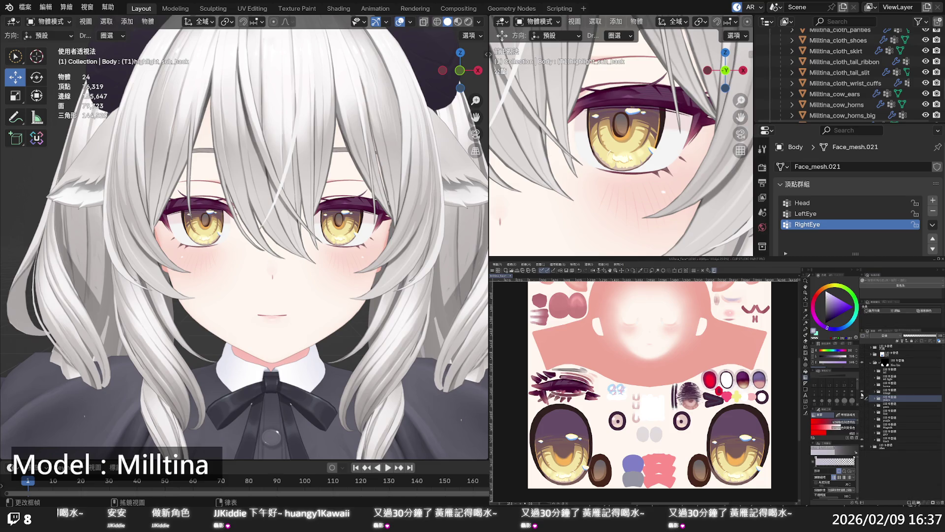
click(863, 398)
click(876, 392)
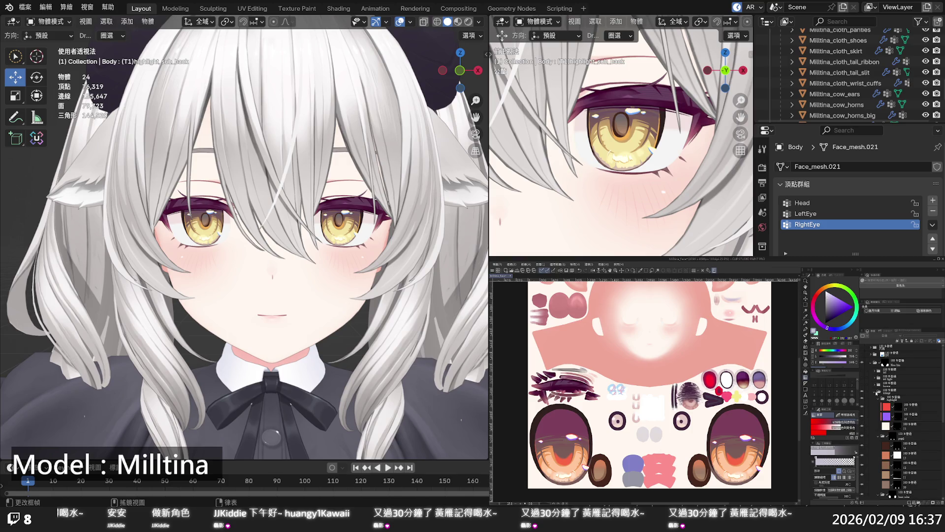
scroll(873, 429, down, 2)
Add a stray purple layer to the orange eye set, then delete it
click(898, 460)
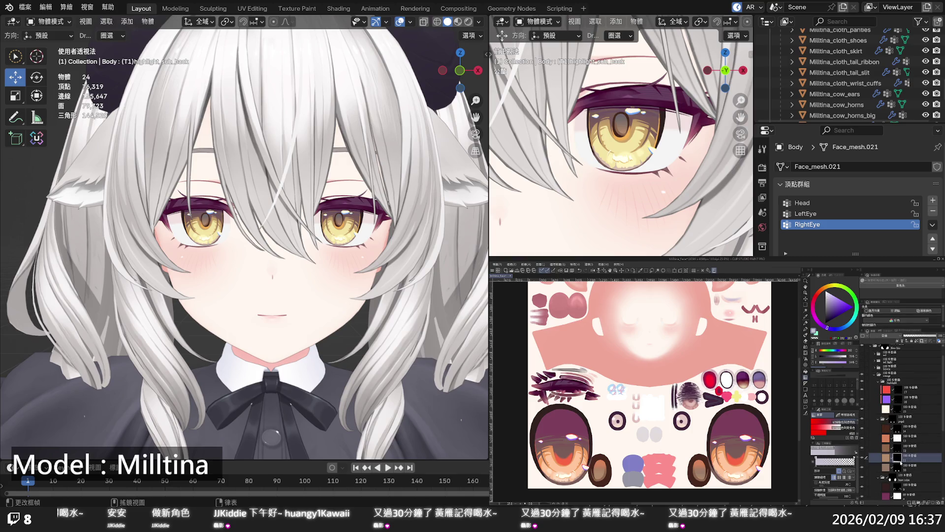
click(900, 463)
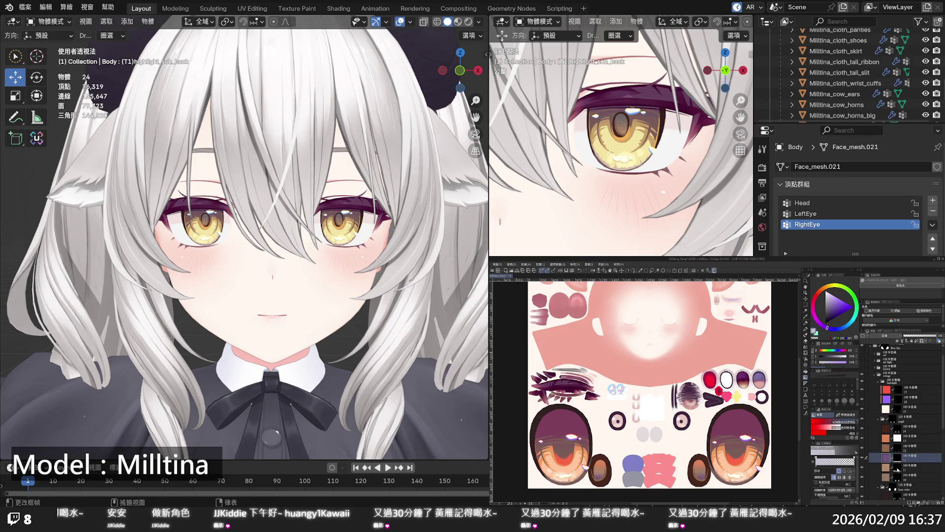
click(897, 466)
click(901, 458)
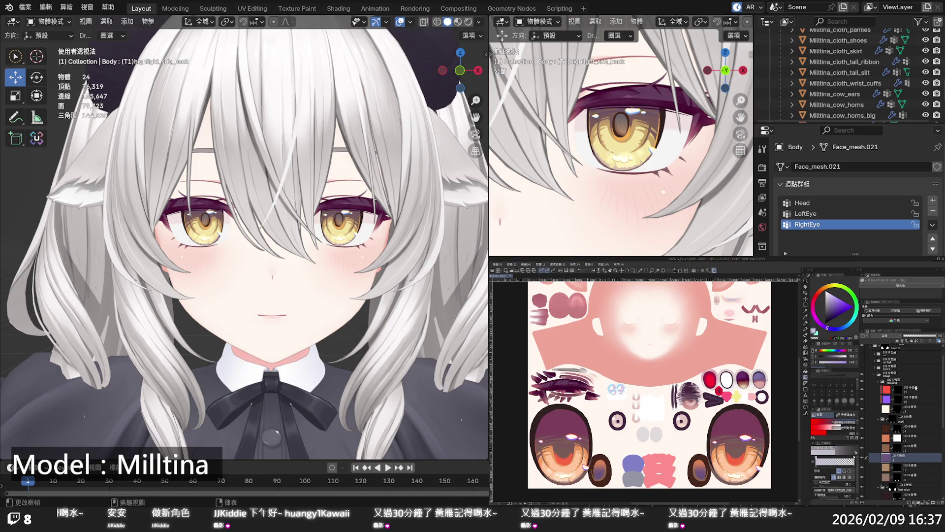
key(ctrl+e)
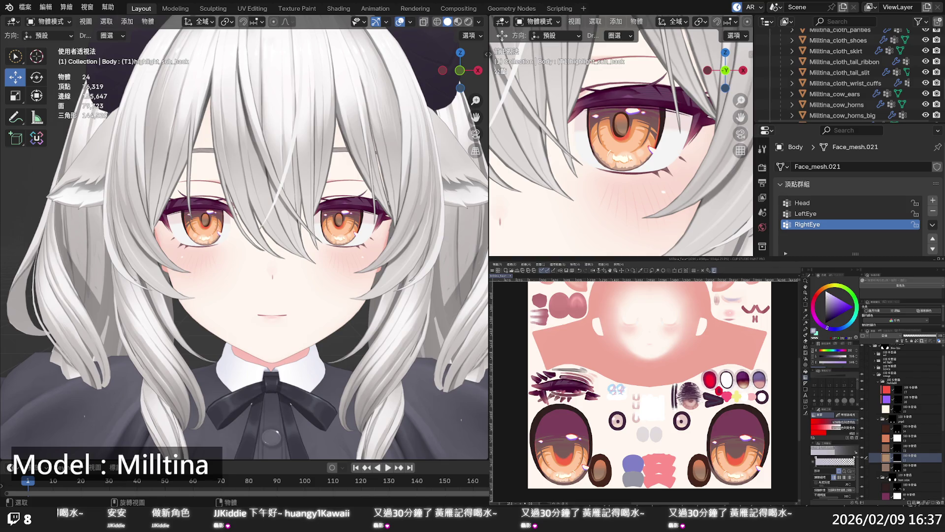
scroll(244, 237, down, 5)
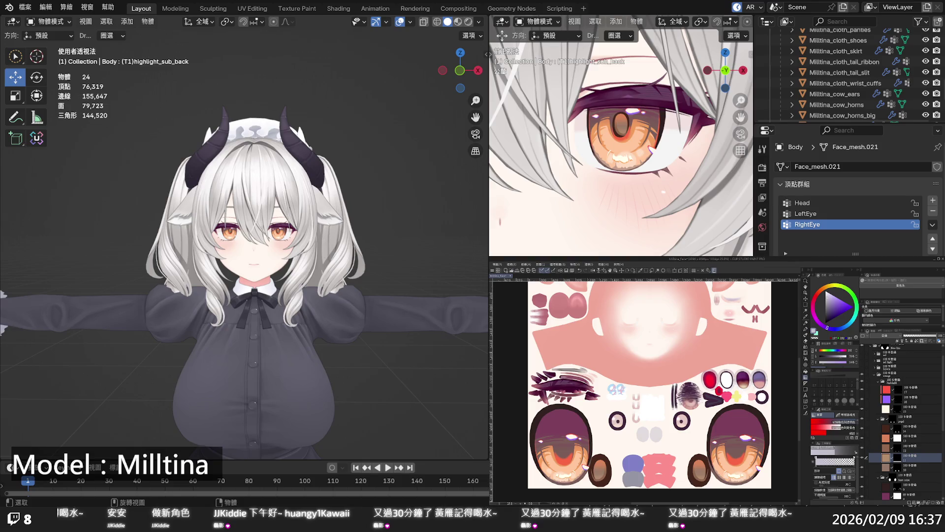
Recolour the red iris layer to orange using a canvas-sampled colour and a fill
click(889, 390)
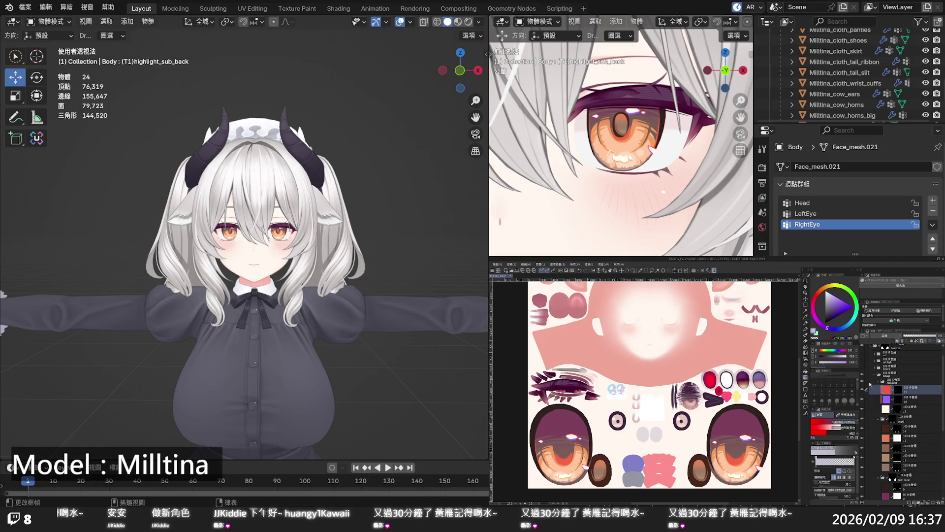
mouse_move(689, 492)
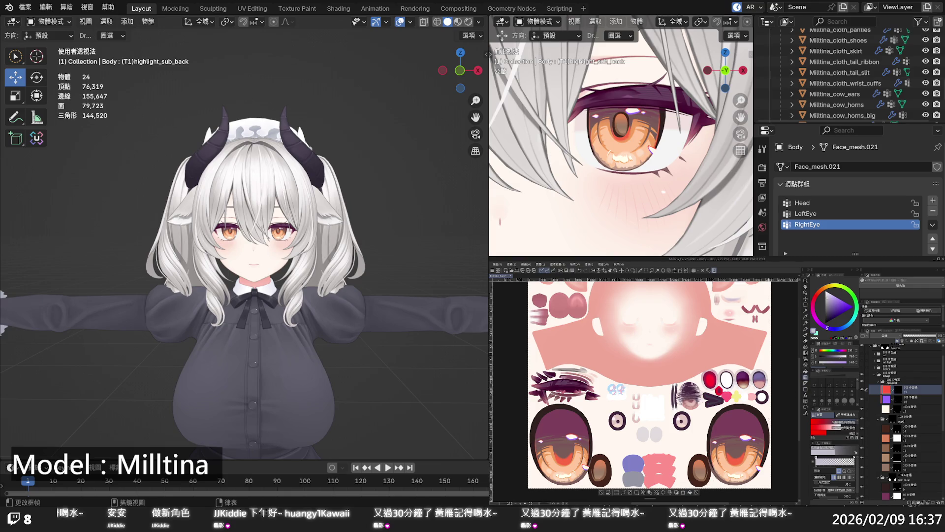
click(806, 317)
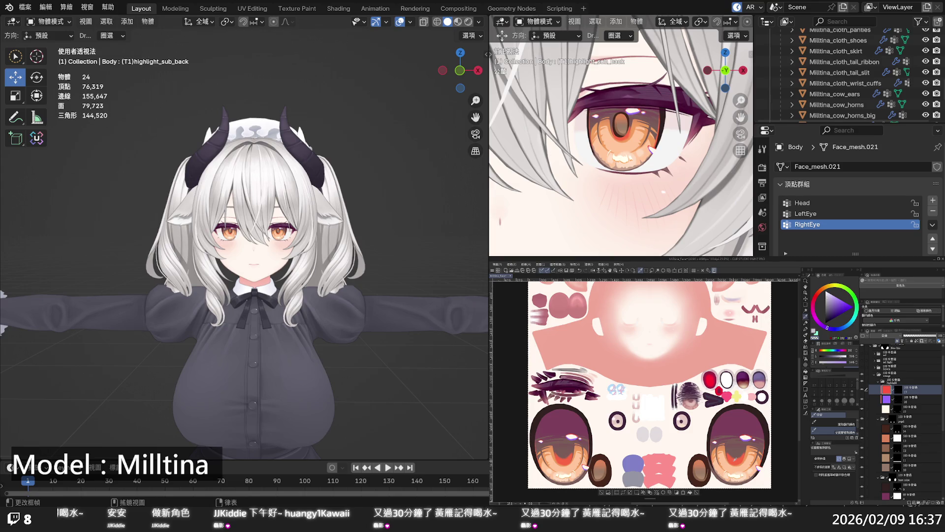
scroll(888, 437, down, 3)
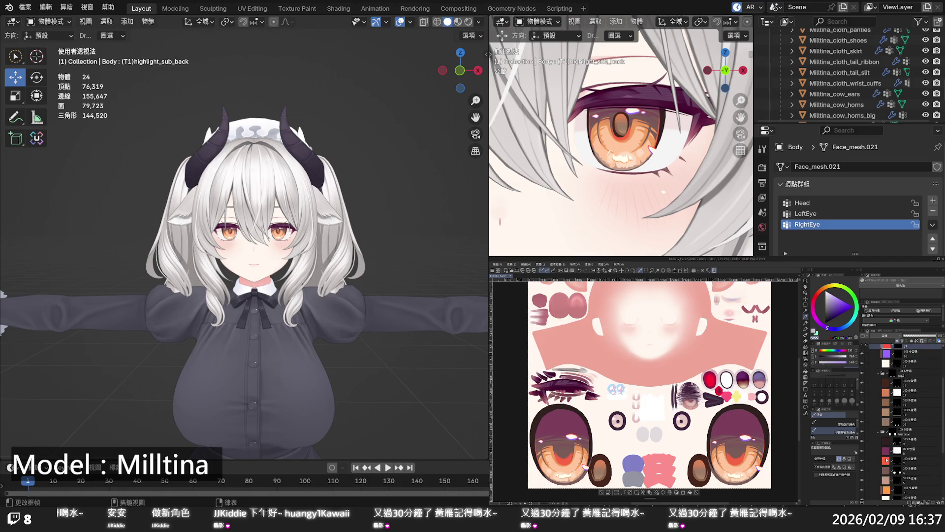
click(886, 460)
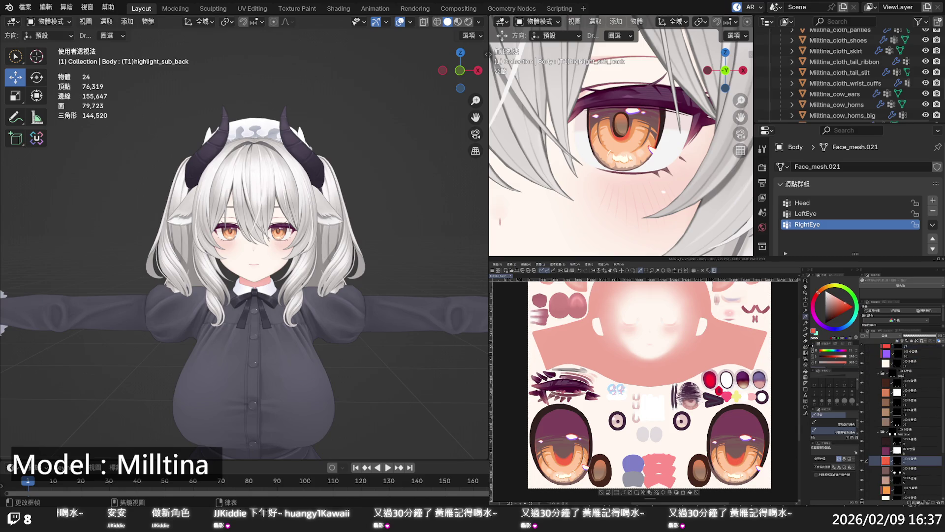
drag(820, 292, 821, 290)
key(alt+Delete)
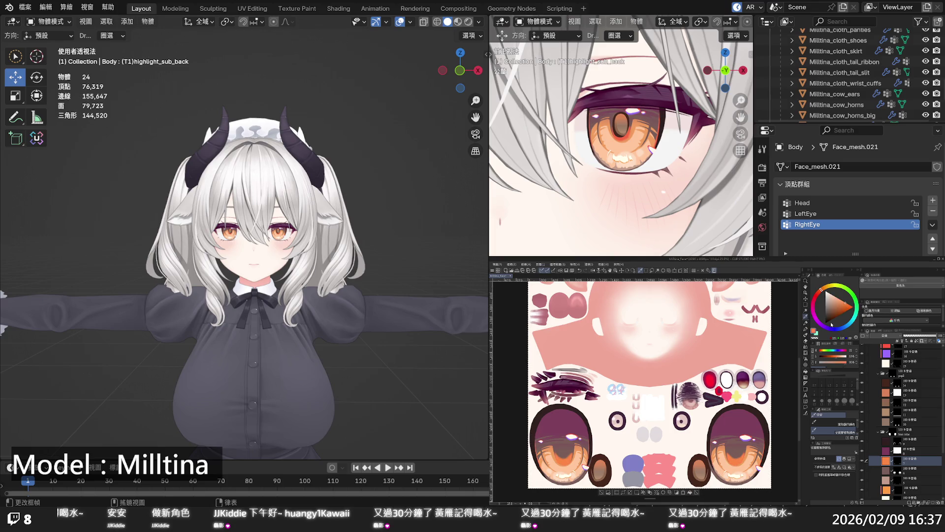
drag(820, 294, 820, 291)
Scroll the Layer palette and select the collapsed orange colour folder
scroll(244, 244, up, 3)
scroll(243, 244, up, 2)
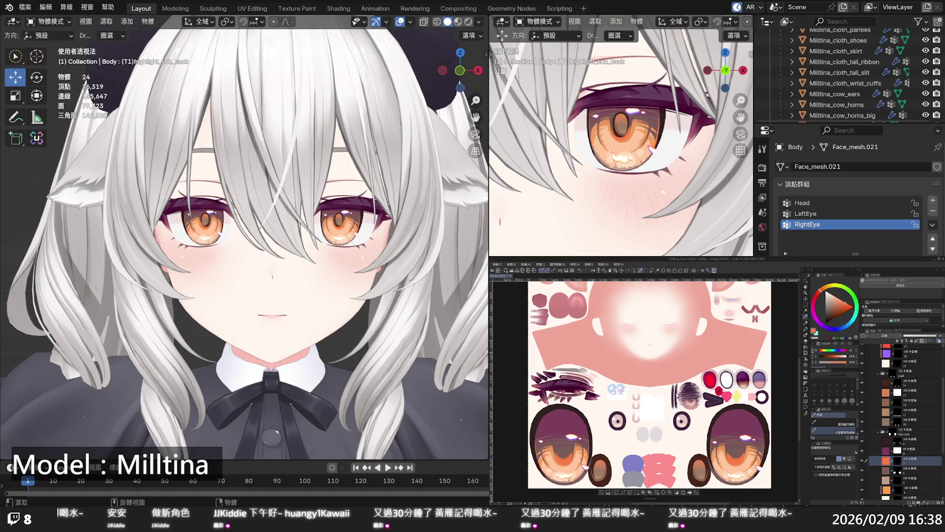
scroll(245, 244, up, 4)
scroll(244, 243, down, 4)
scroll(245, 243, down, 2)
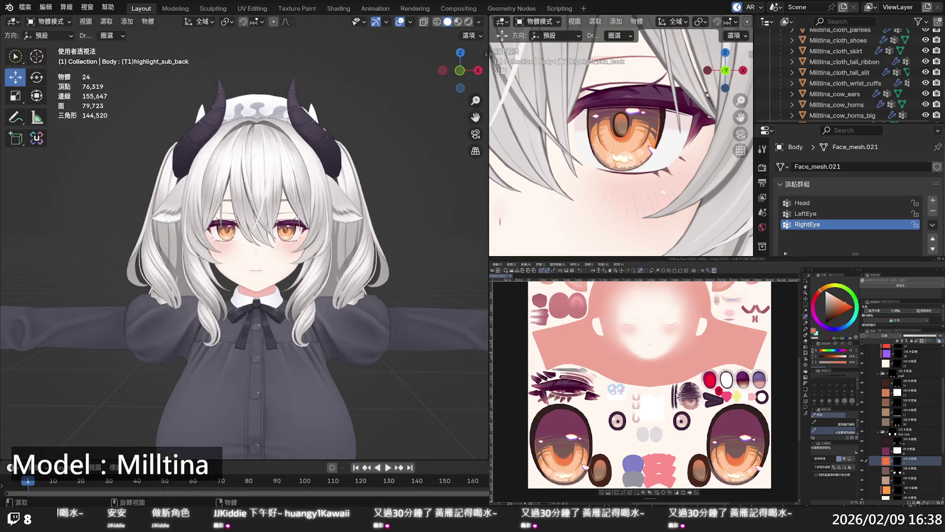
scroll(245, 243, down, 2)
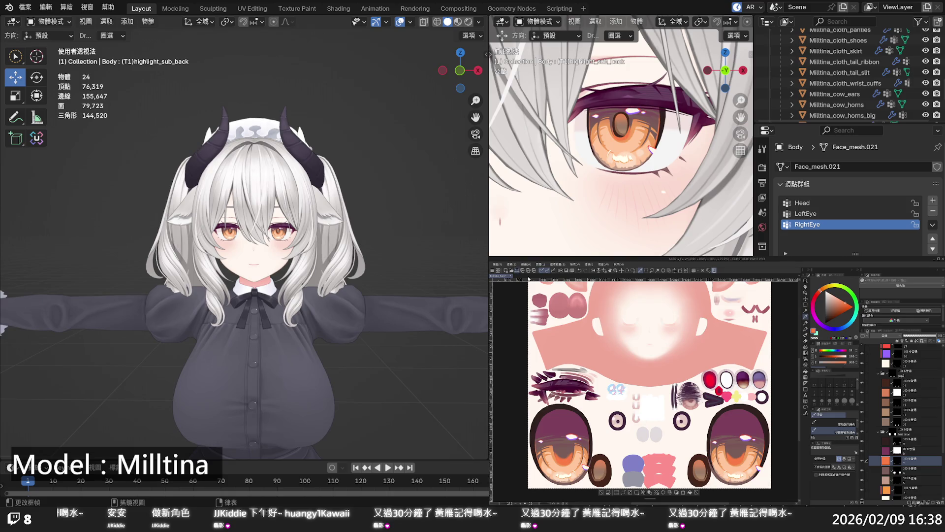
scroll(886, 448, down, 2)
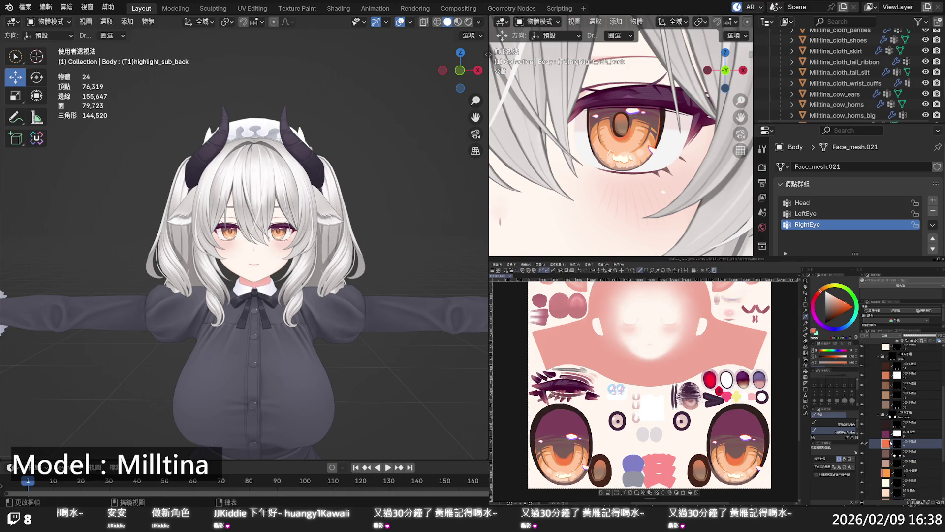
scroll(889, 442, up, 2)
scroll(890, 437, up, 3)
scroll(884, 407, up, 3)
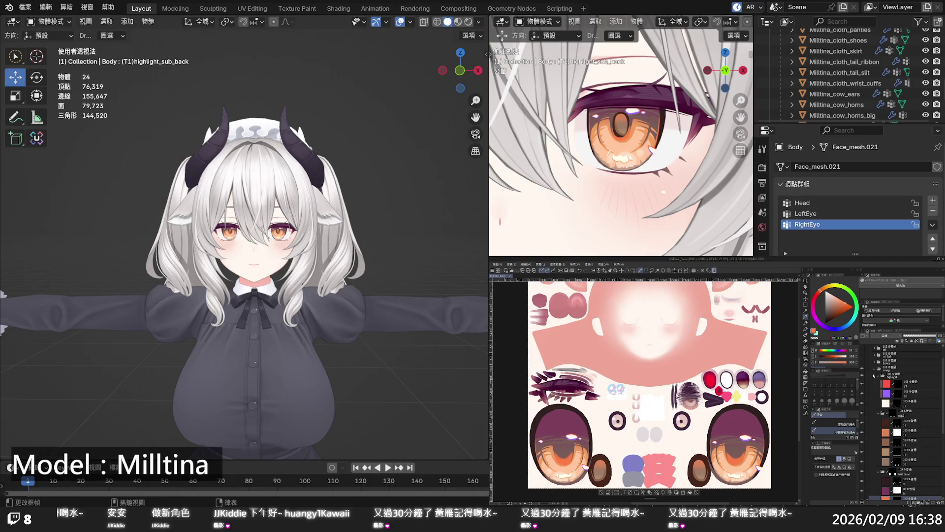
click(866, 392)
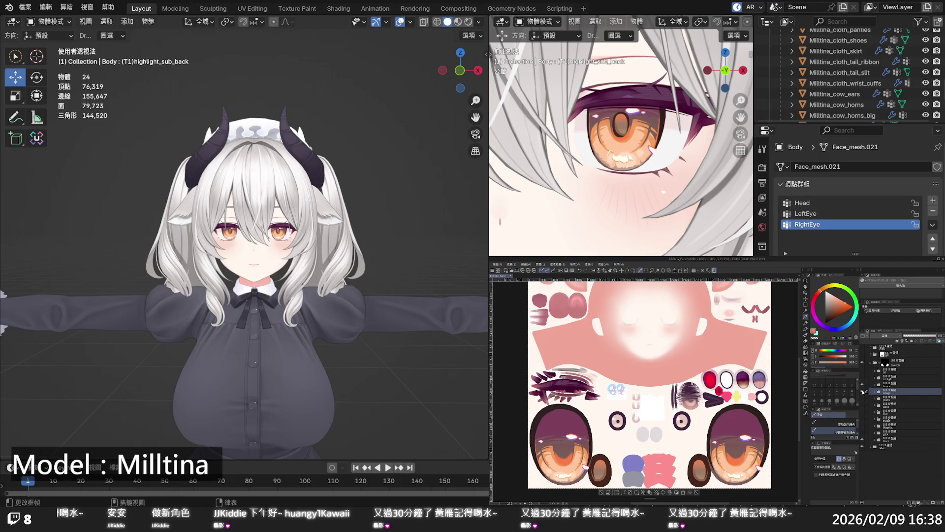
Toggle the colour layer's visibility to compare iris shades, keeping the darker amber
click(864, 393)
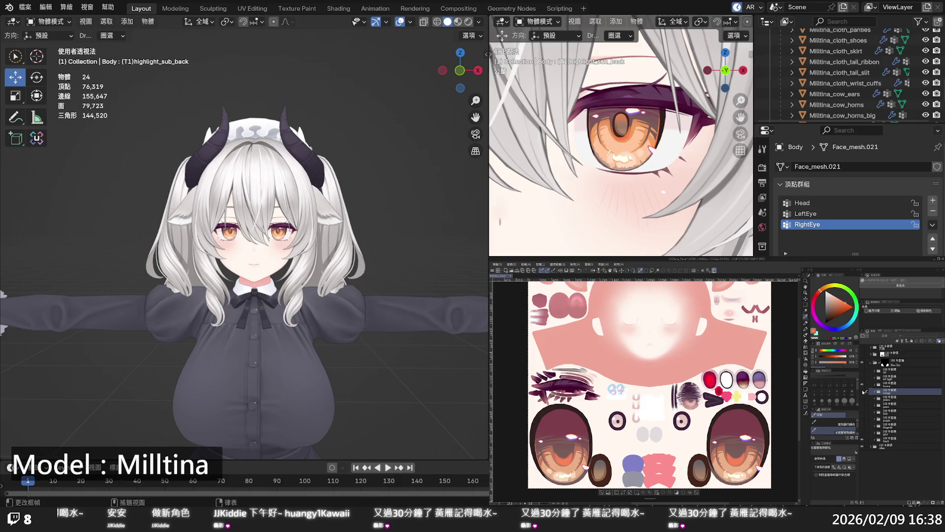
click(862, 389)
click(862, 385)
click(862, 385)
click(862, 385)
click(862, 385)
click(862, 385)
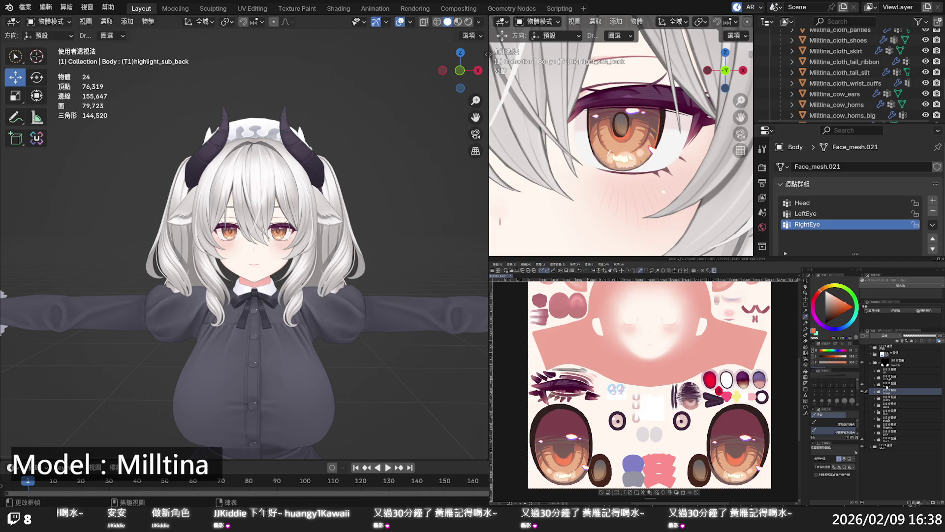
Expand the eye folder, delete the purple layer, and collapse the folder again
click(876, 385)
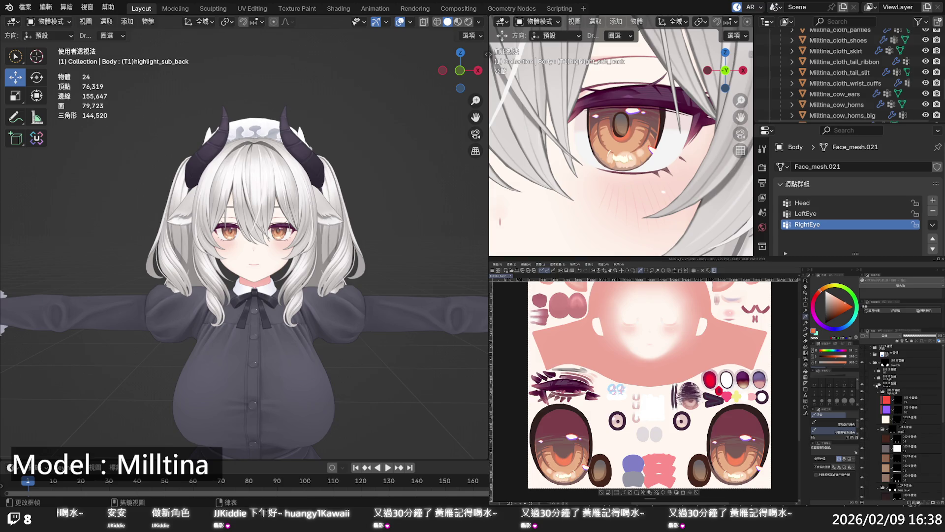
scroll(885, 404, down, 2)
scroll(892, 416, down, 1)
click(906, 418)
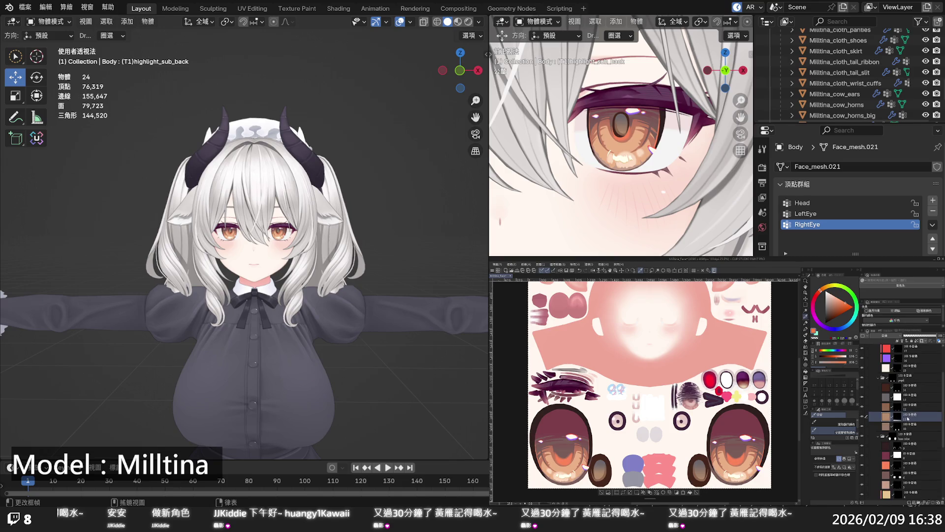
click(900, 425)
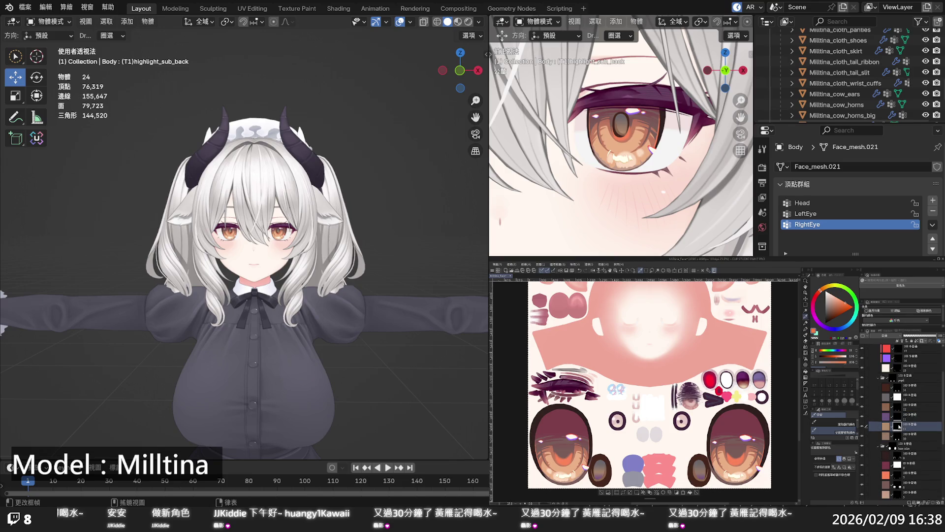
click(900, 416)
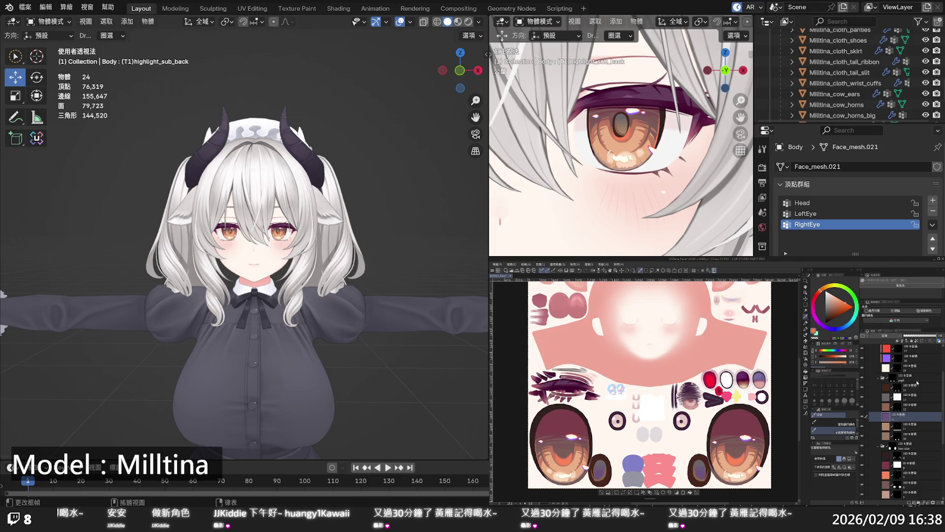
click(921, 342)
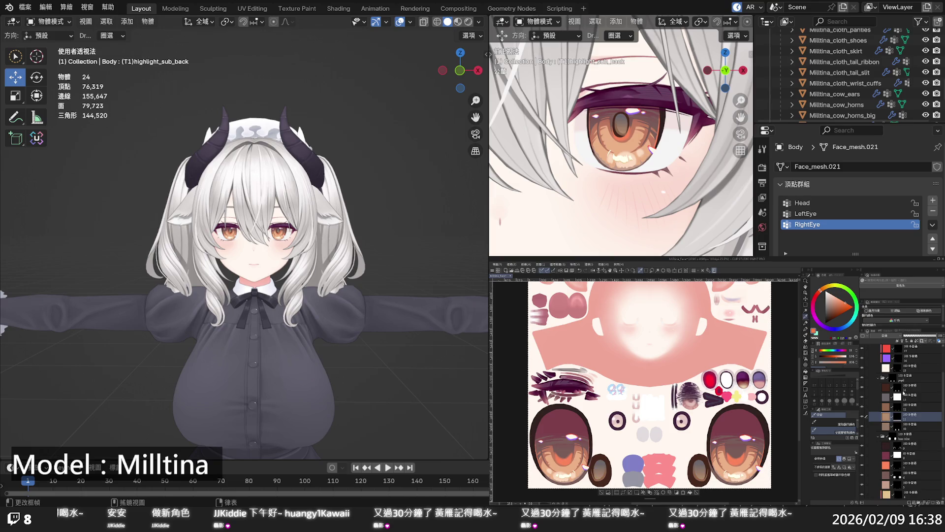
scroll(896, 396, up, 2)
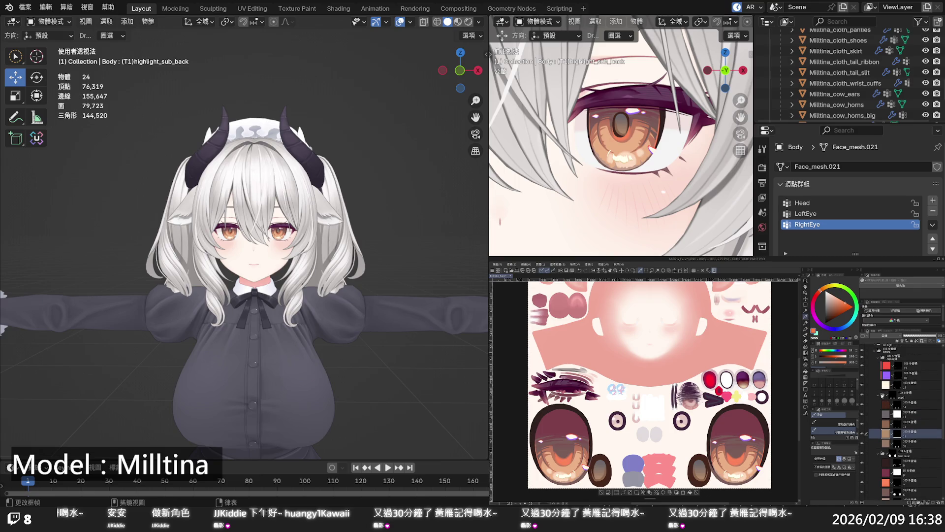
click(875, 350)
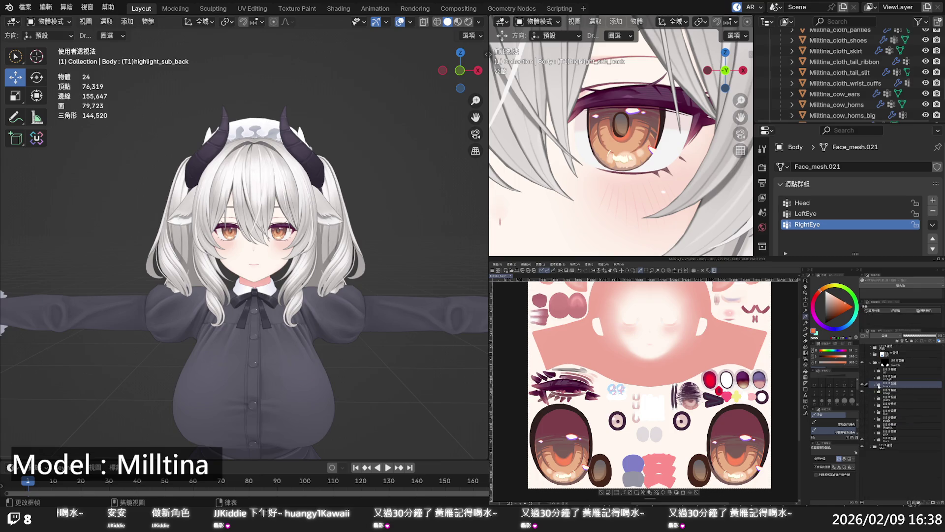
Show the red variant folder, delete its lavender layer, compare pupil brightness, then collapse it
click(862, 384)
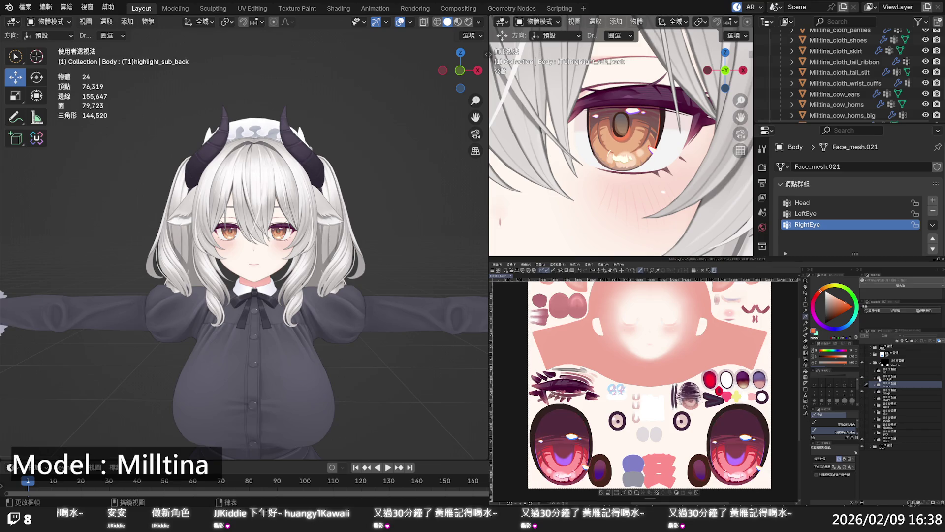
click(876, 379)
scroll(890, 412, down, 1)
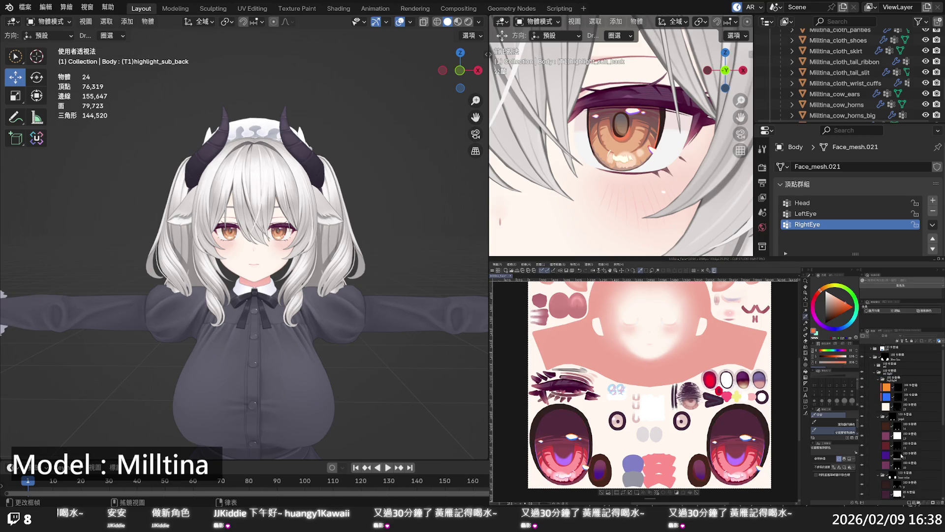
click(897, 455)
click(897, 466)
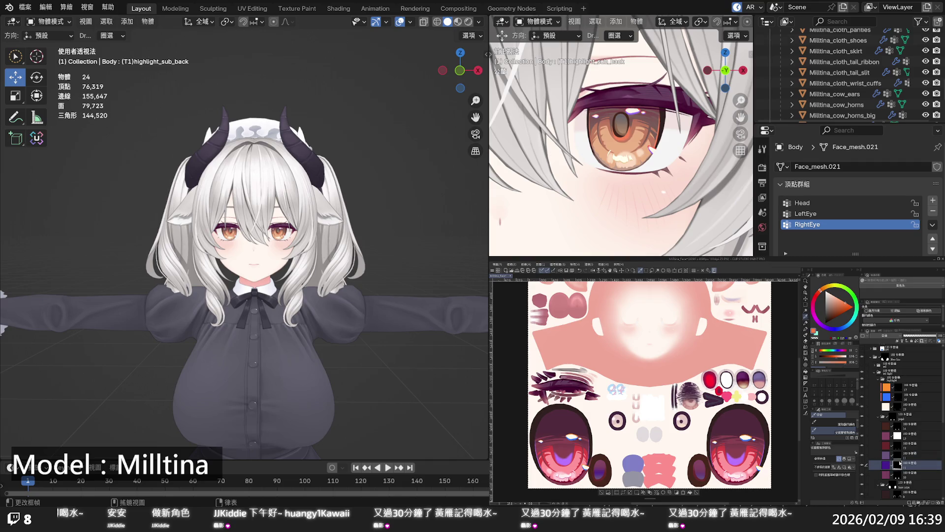
click(898, 457)
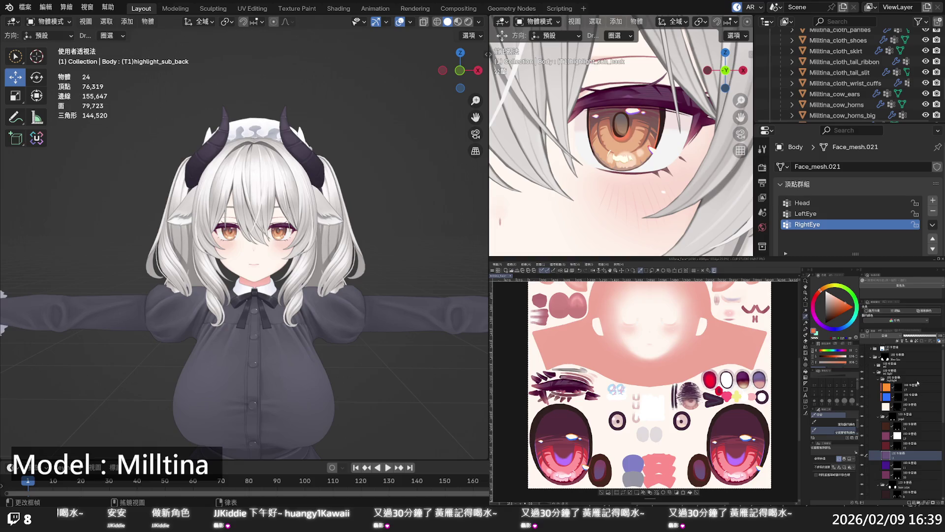
key(ctrl+e)
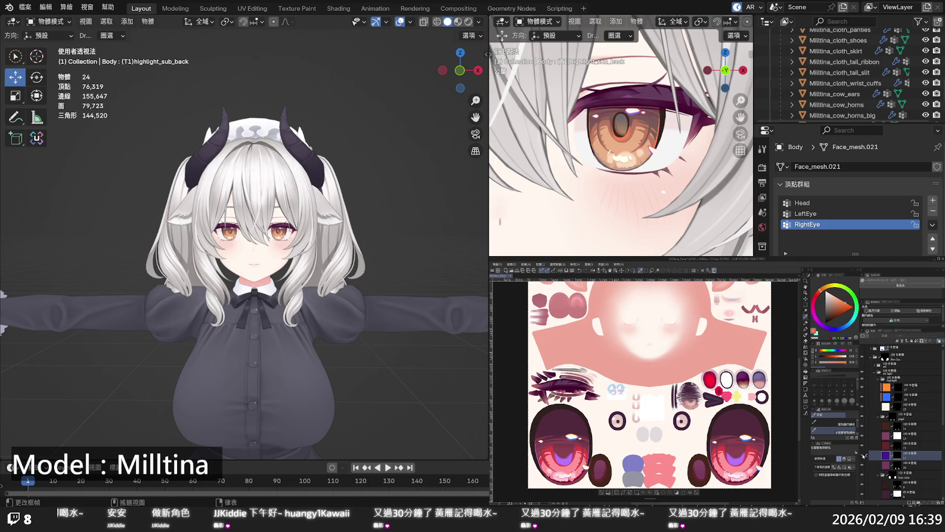
click(863, 417)
click(863, 417)
click(873, 373)
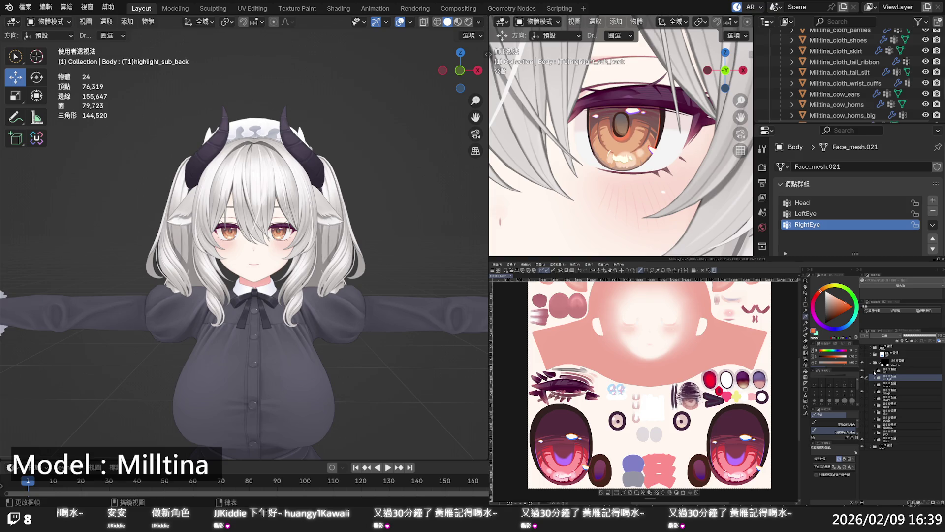
Merge a layer down in another eye folder, collapse it, and show the light band under the eyes
click(874, 371)
scroll(884, 426, down, 1)
scroll(889, 431, down, 1)
click(900, 443)
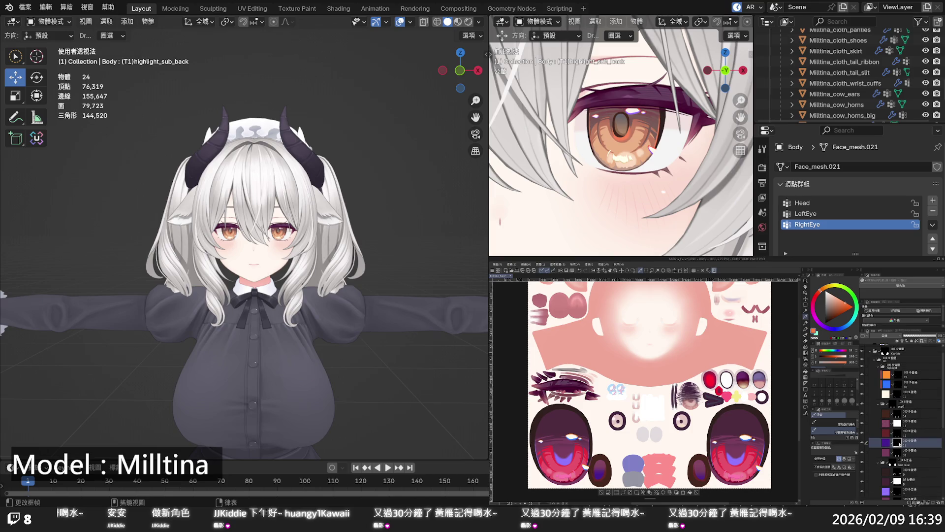
click(896, 451)
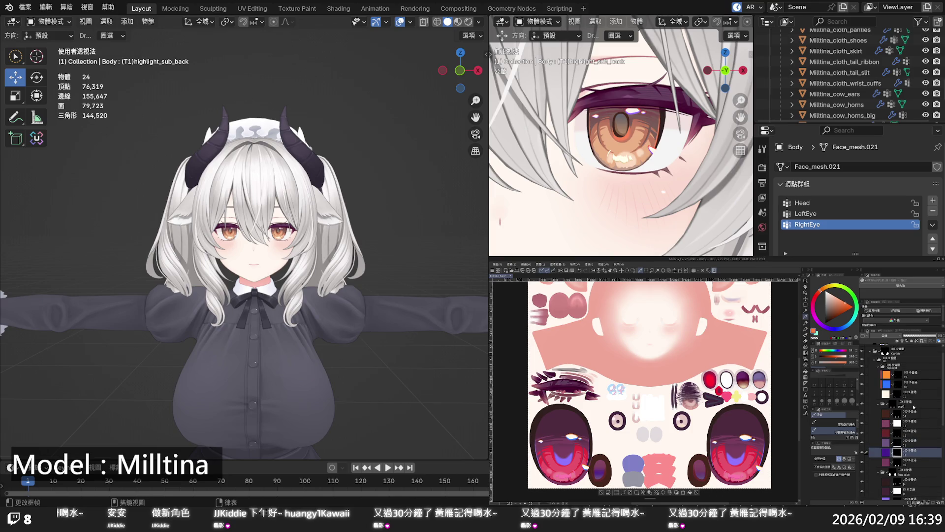
click(900, 442)
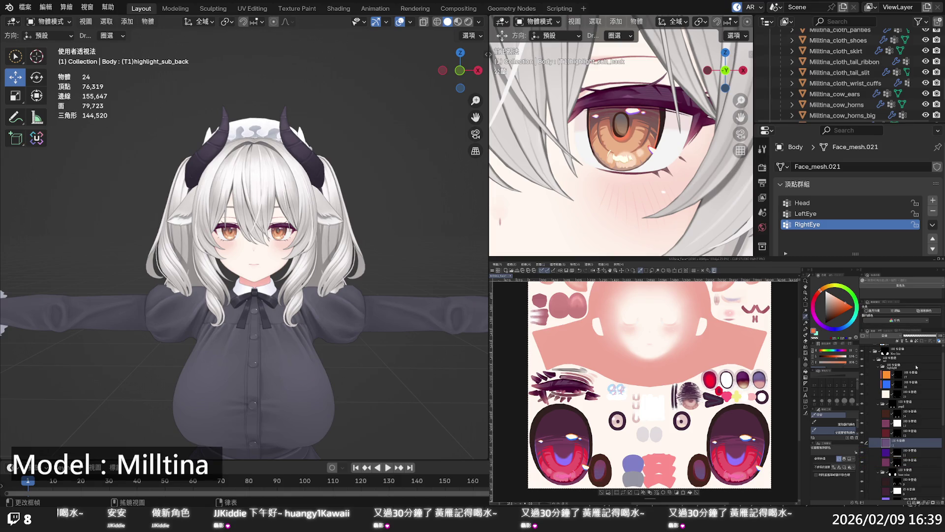
key(ctrl+e)
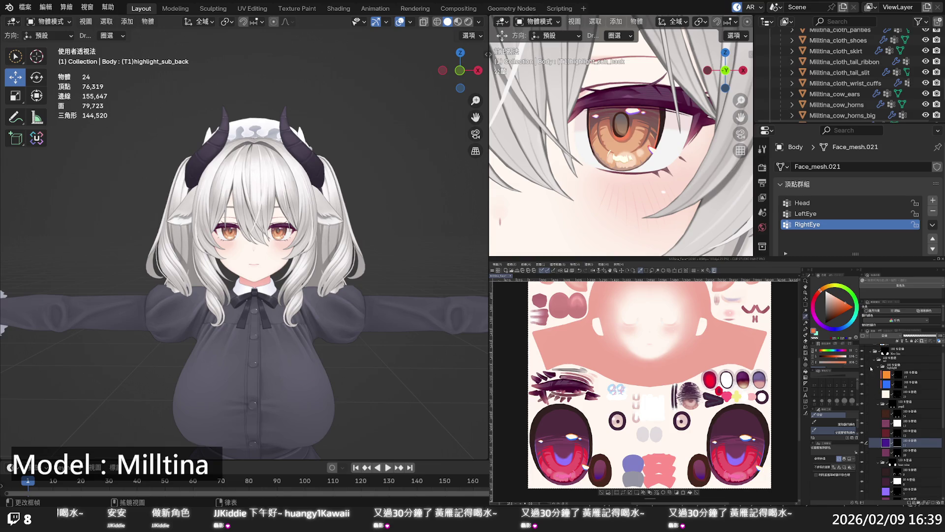
click(874, 363)
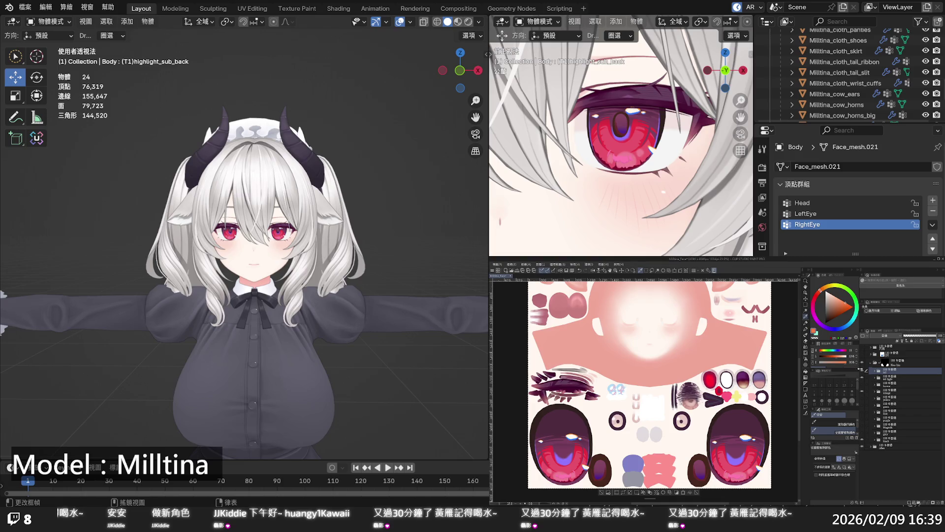
click(863, 375)
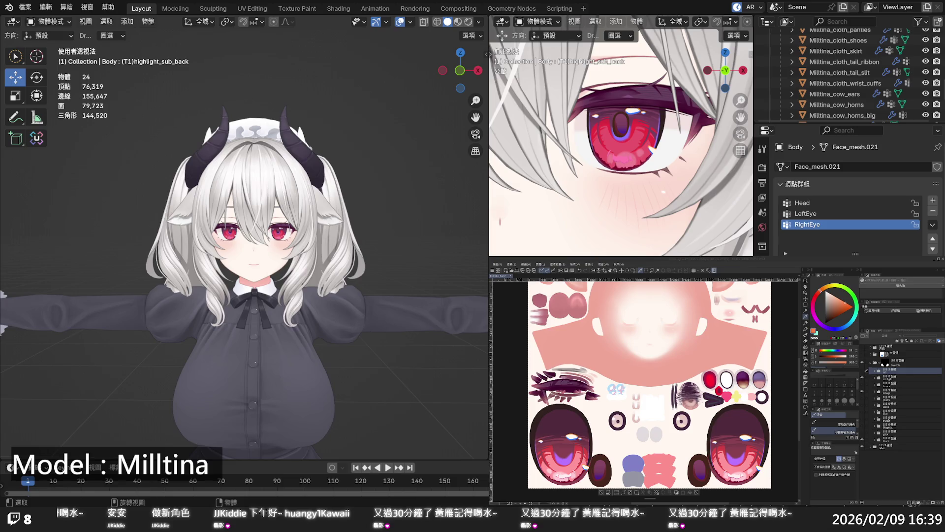
Save the texture with Ctrl+S, then switch back to the brown eye variant and expand its folder
key(ctrl+s)
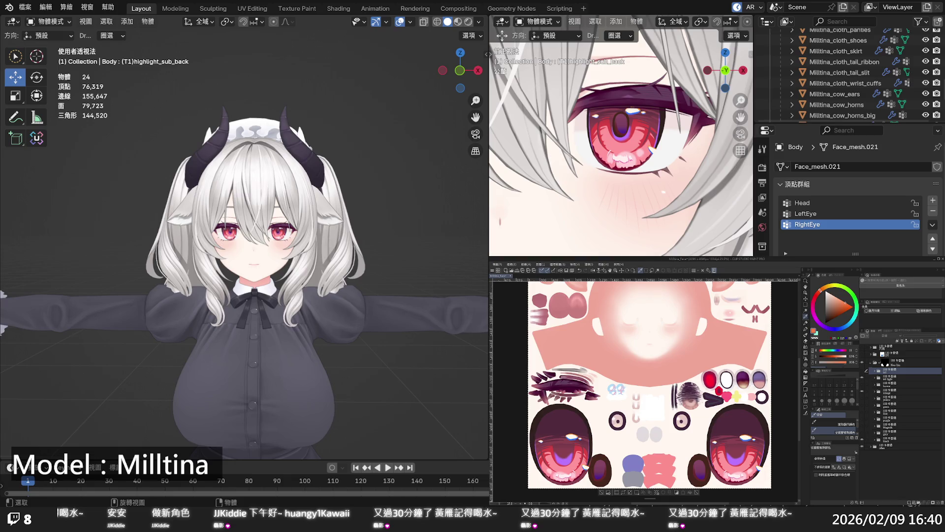
scroll(244, 237, up, 4)
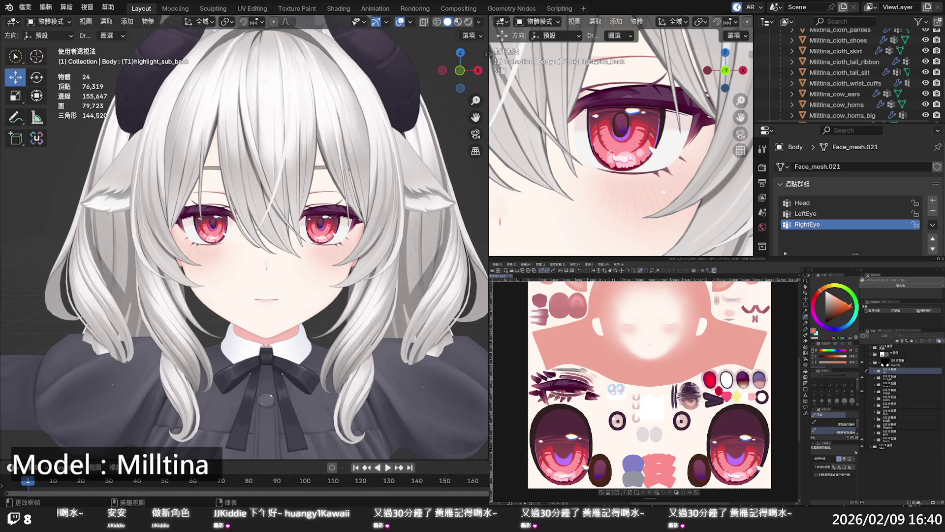
click(863, 386)
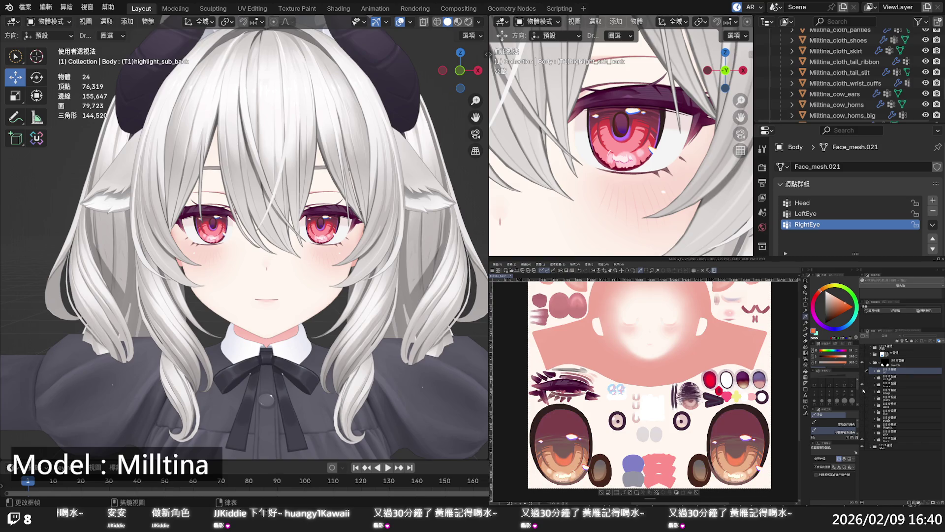
click(862, 386)
click(862, 386)
click(891, 387)
click(875, 386)
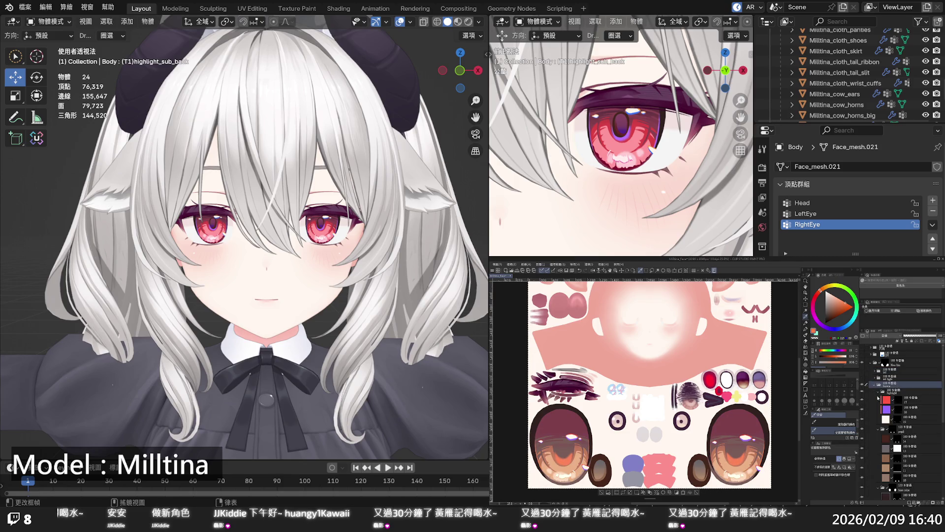
scroll(889, 411, down, 2)
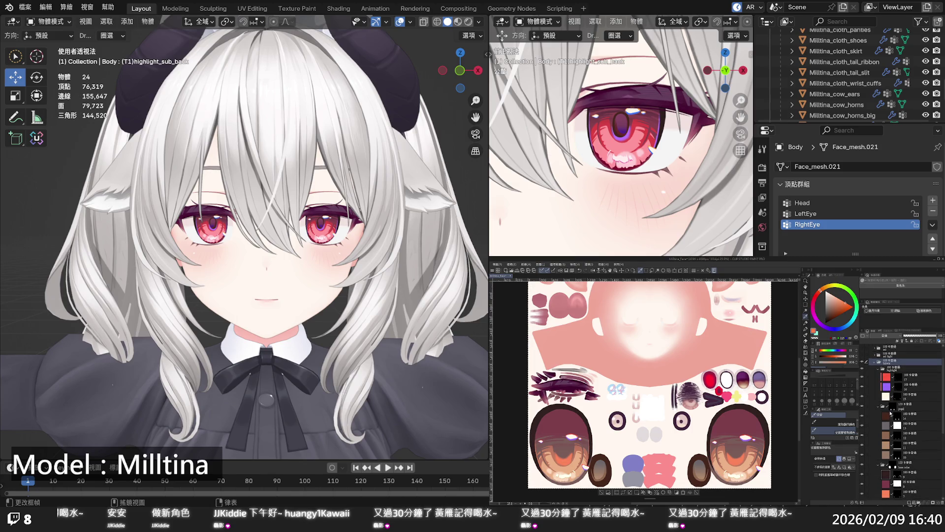